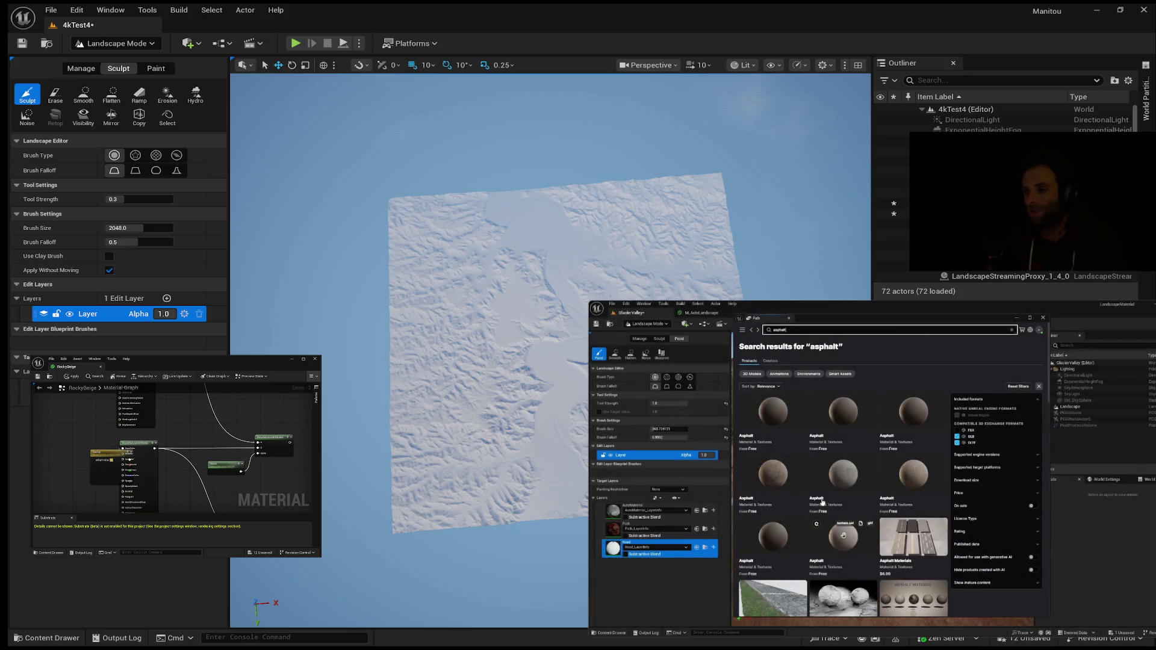
Resume the picture-in-picture tutorial and let it play to the Asphalt material's asset page.
mouse_move(631, 483)
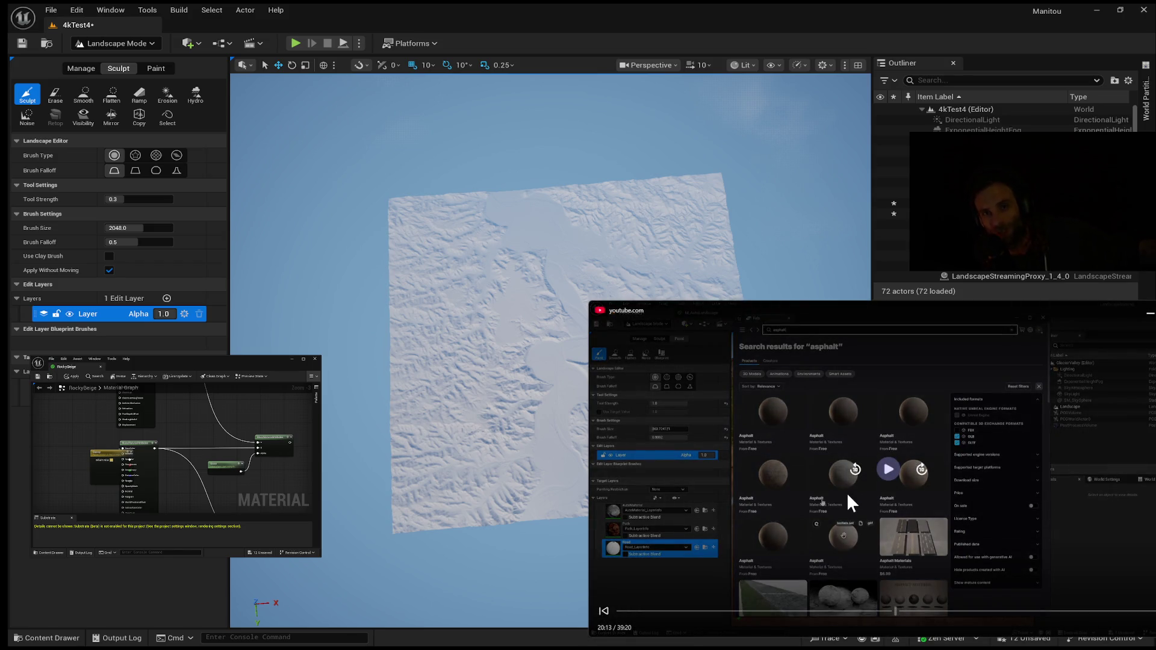
click(847, 492)
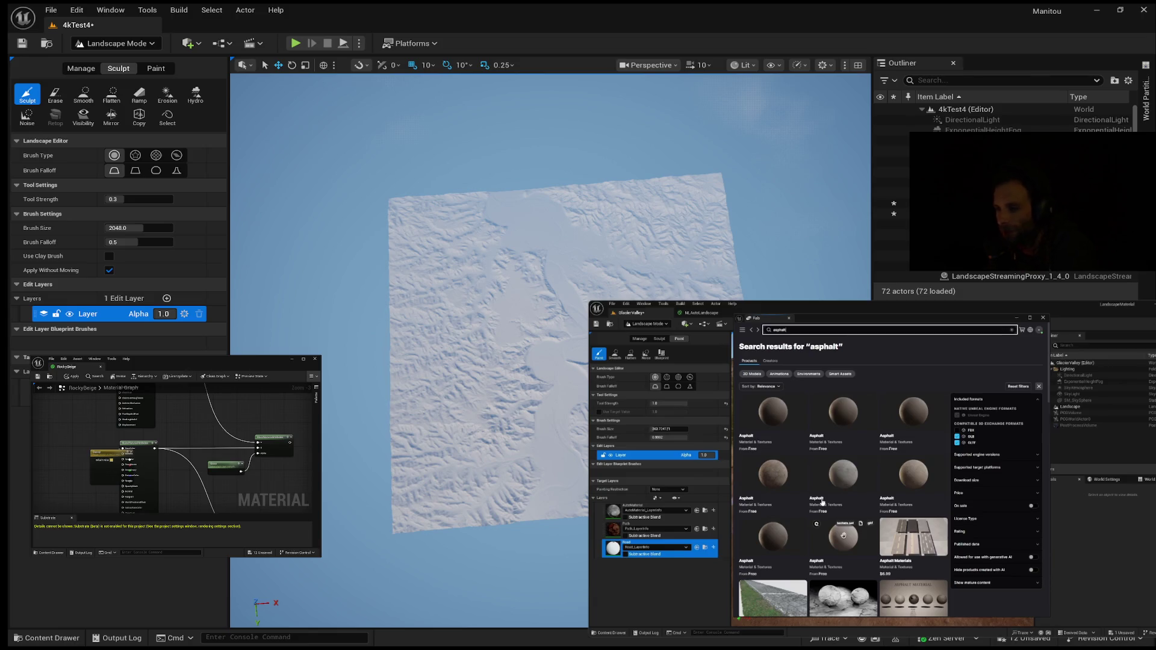
mouse_move(891, 472)
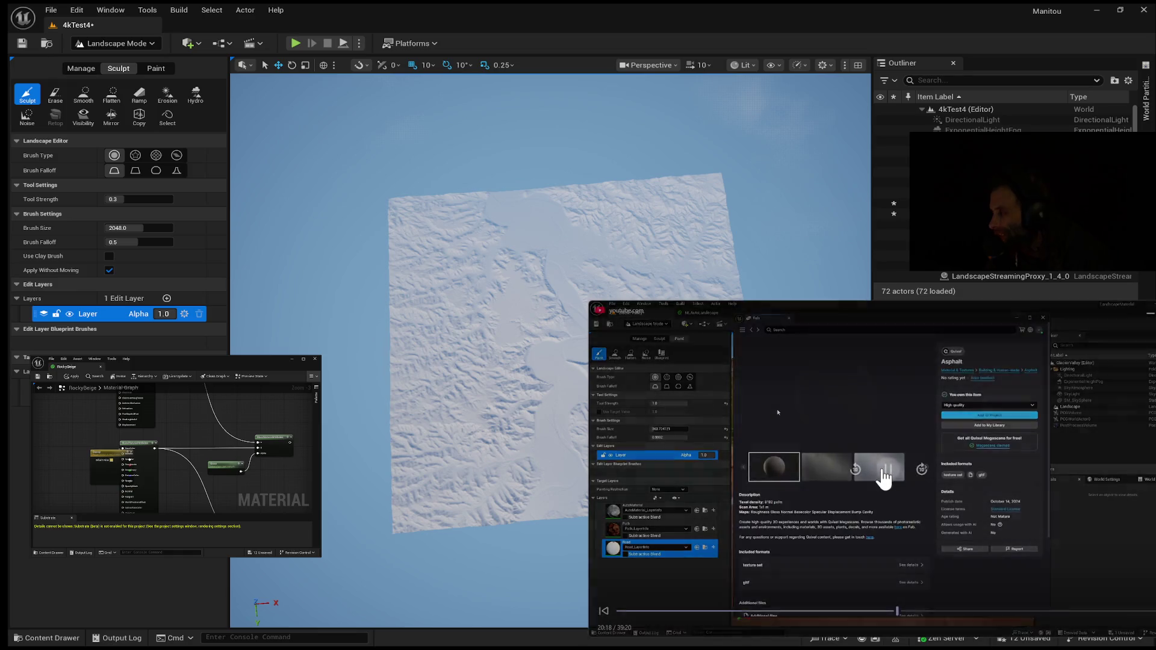
click(888, 471)
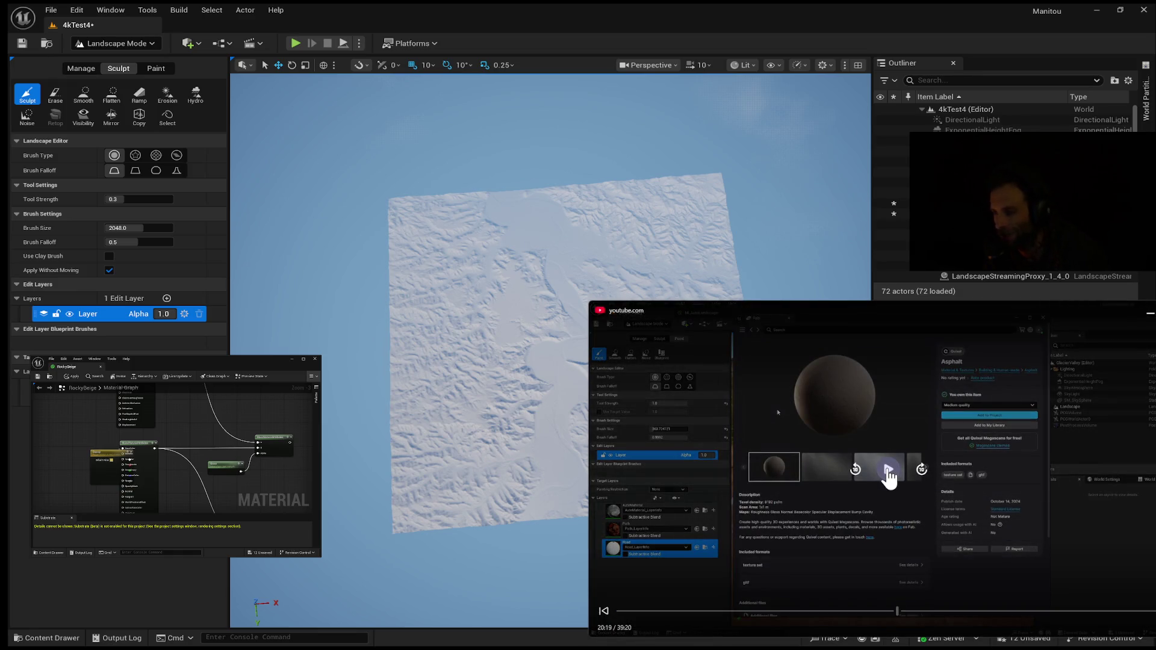
click(888, 470)
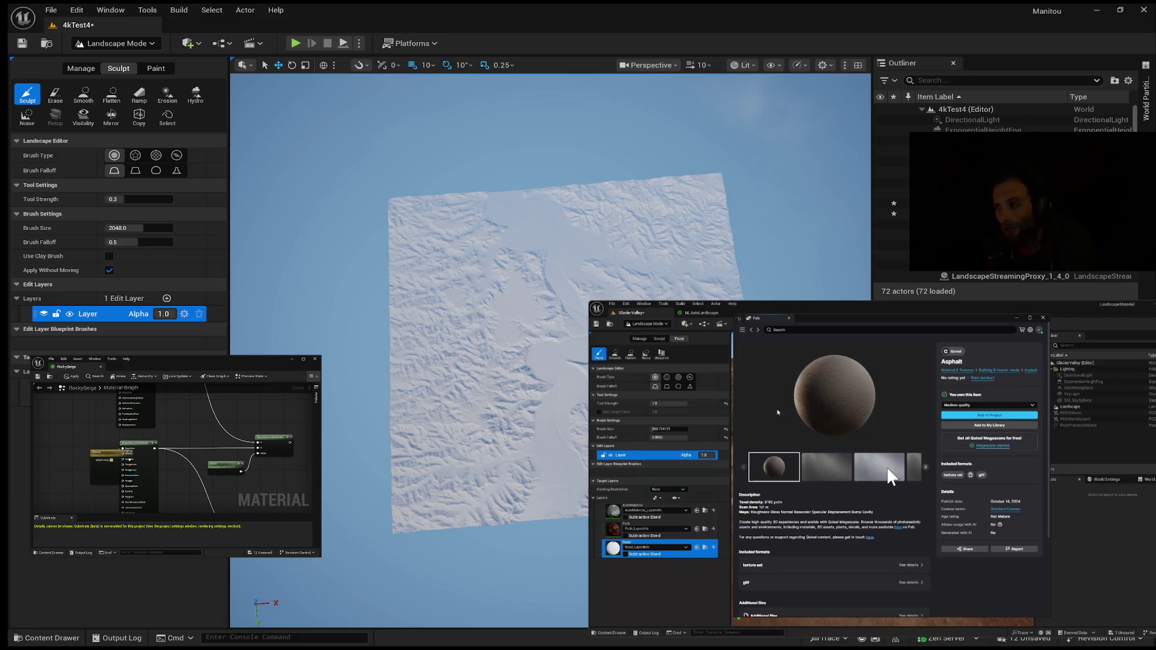
mouse_move(875, 505)
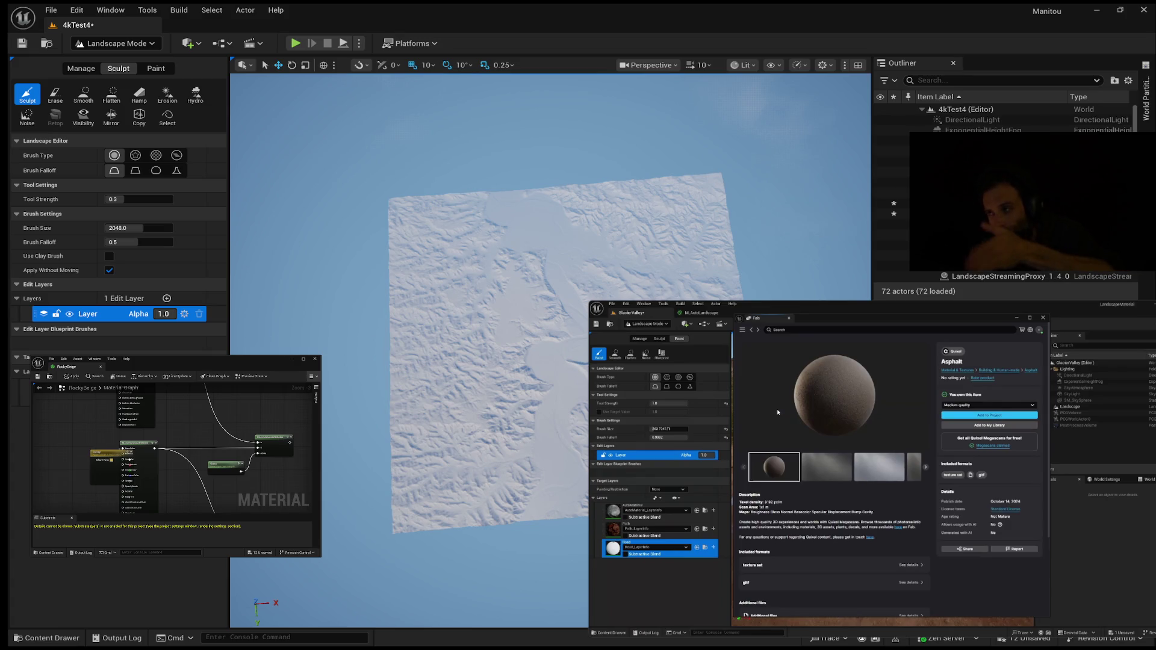
Restart the tutorial and let it run until the white road strip crosses the valley terrain.
click(887, 470)
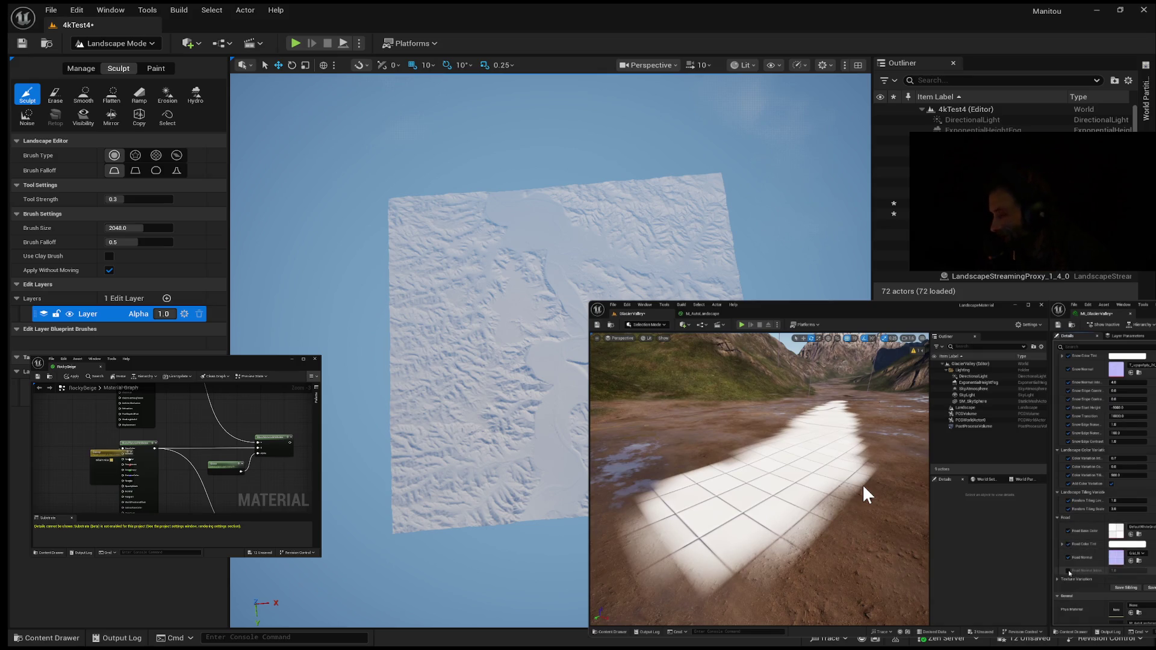
Pause the tutorial on the white tiled strip painted across the dirt terrain.
mouse_move(833, 485)
click(888, 469)
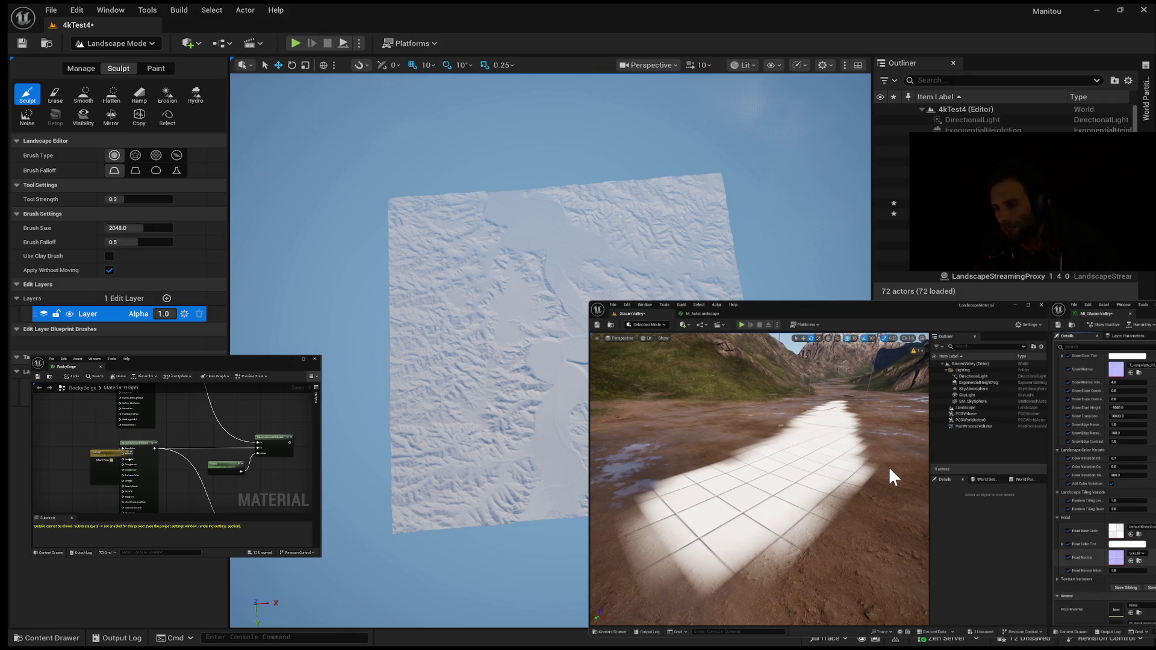
mouse_move(908, 468)
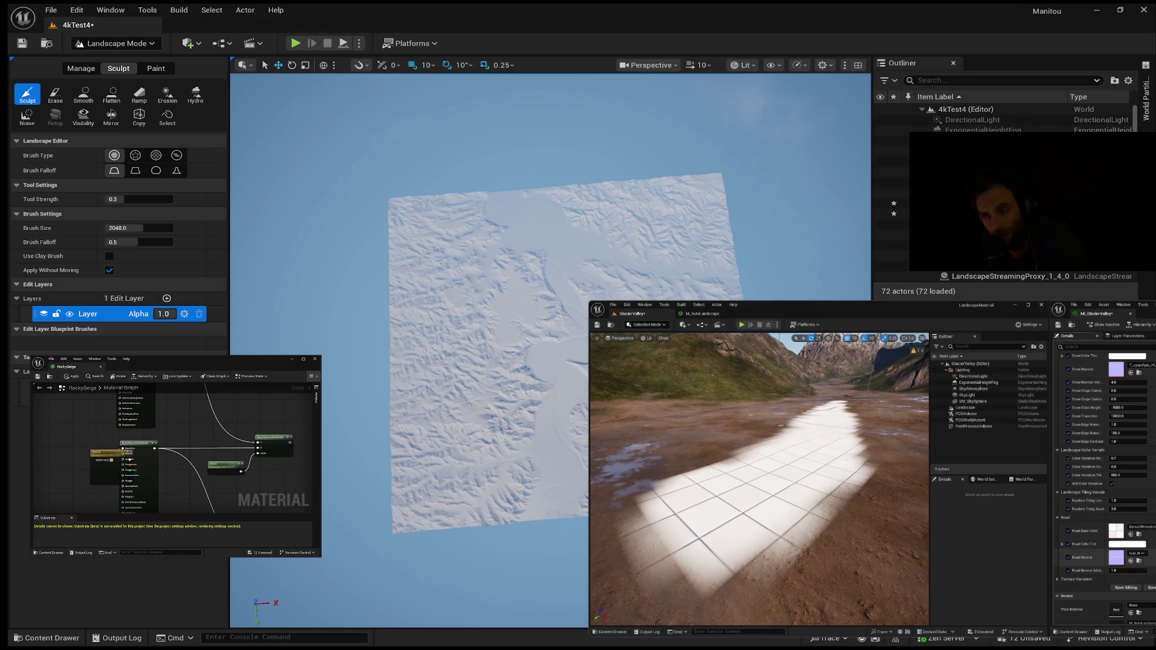
Play the tutorial until the mountain slope is covered in yellow PCG scatter, then pause it.
mouse_move(1044, 341)
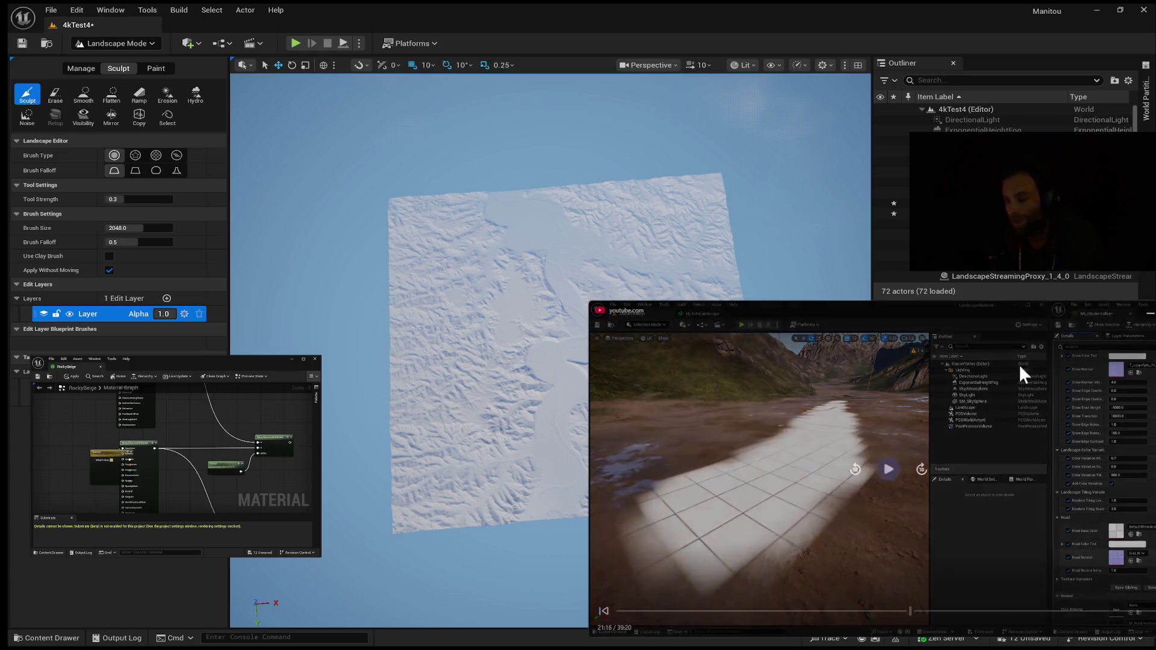
click(887, 471)
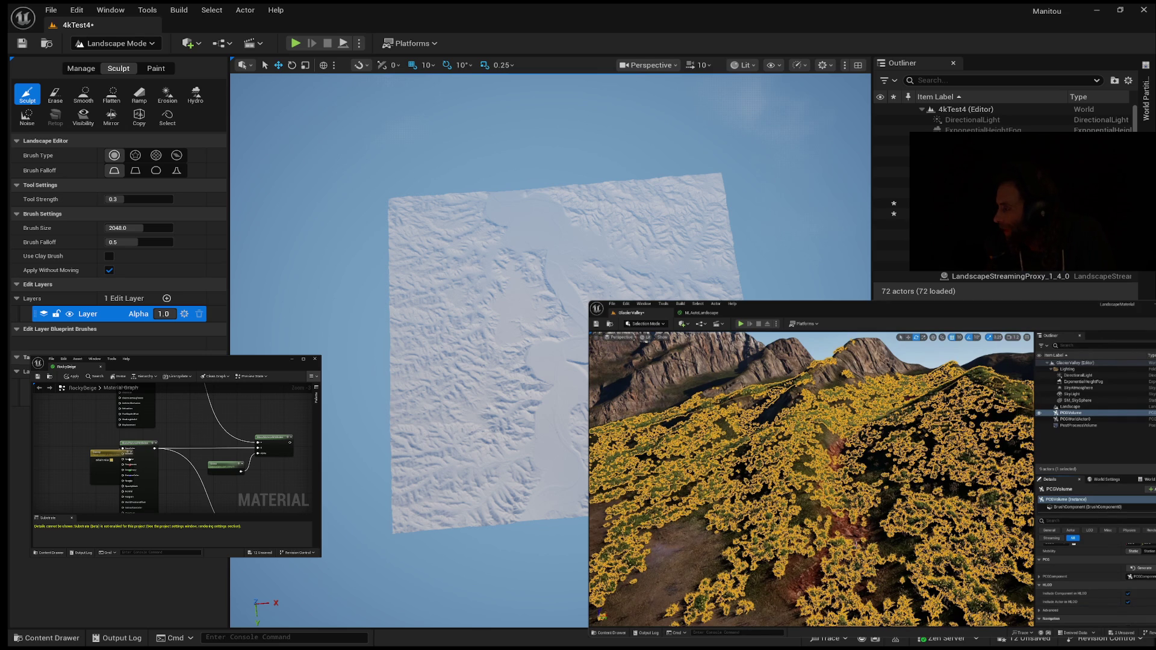
click(949, 452)
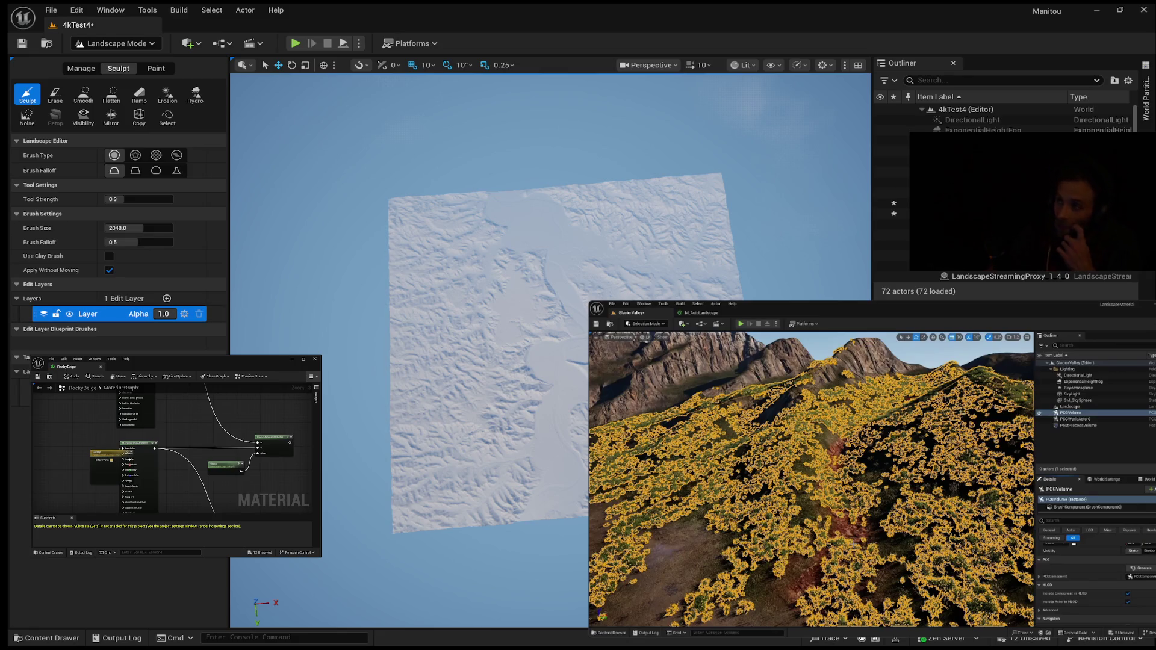
Resume the tutorial and stop at 29:18, where a PCG volume bounds the rocky mountain.
key(space)
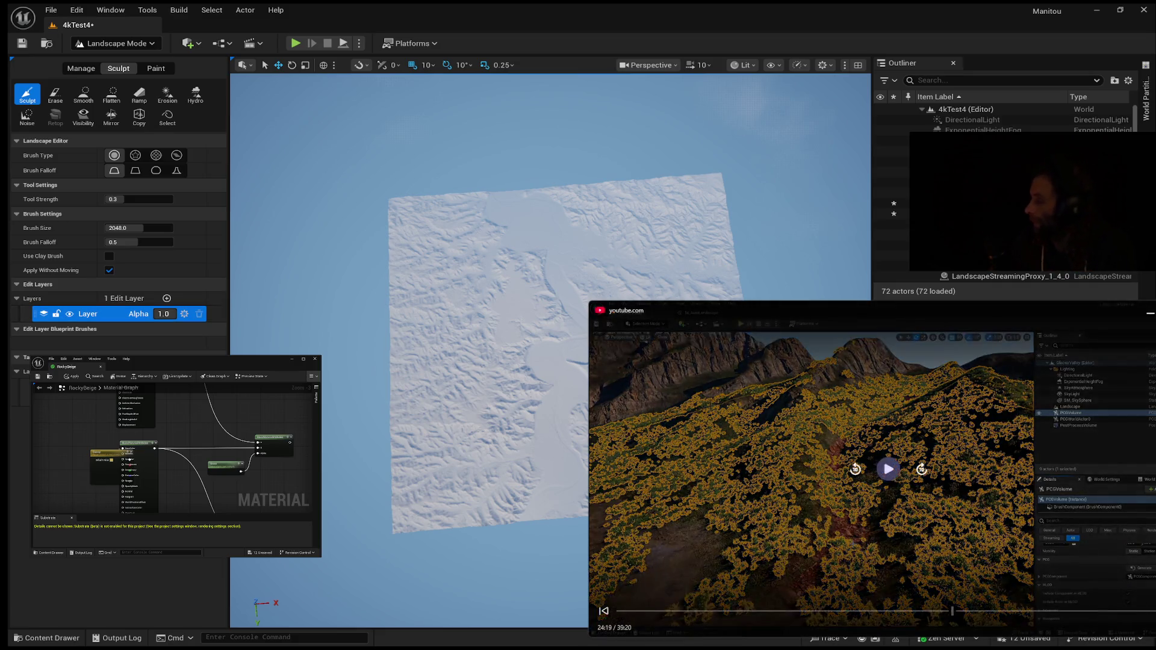
click(888, 469)
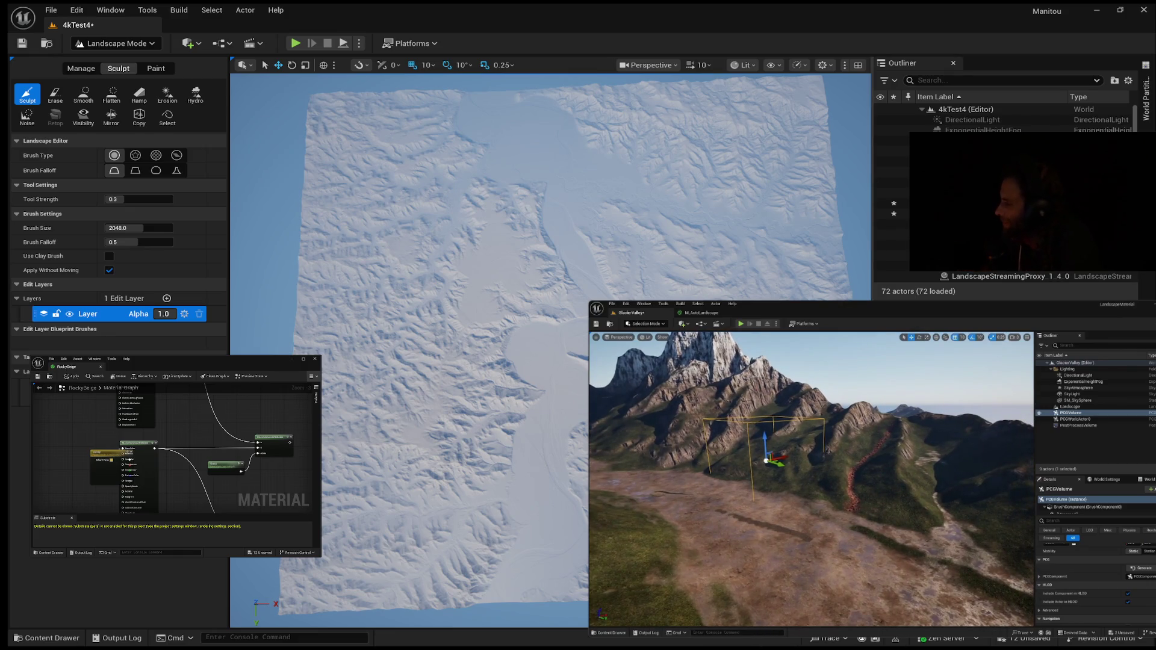
click(888, 469)
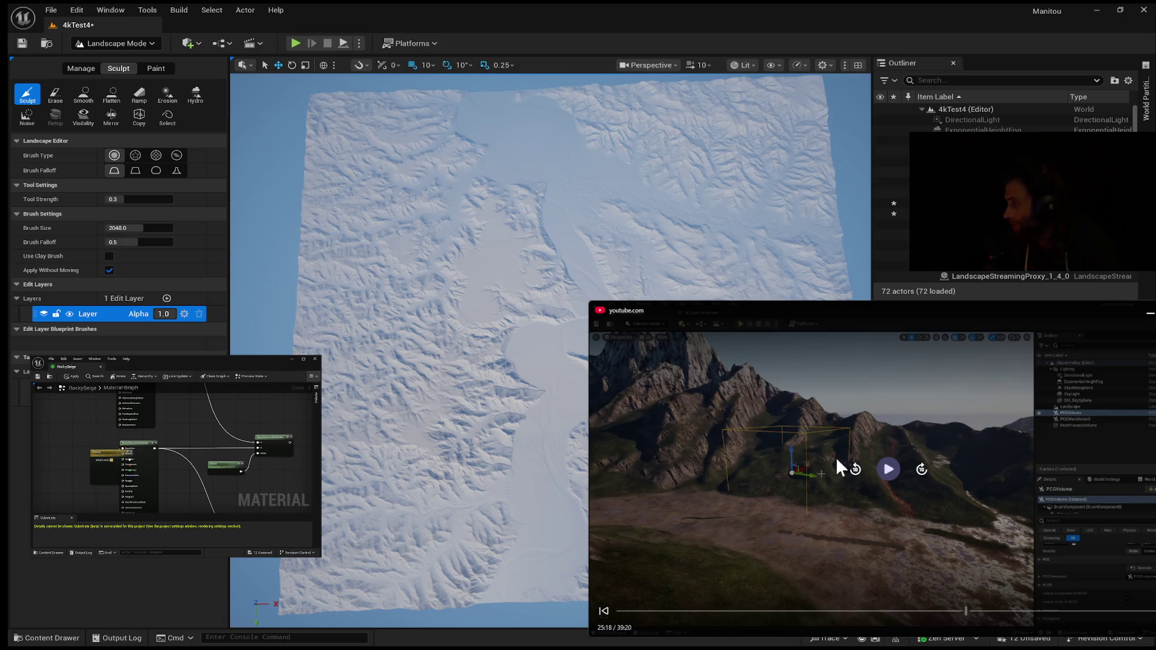
Play the tutorial on to the PCG graph with its 'Get MidLow Layer' comment group.
click(887, 469)
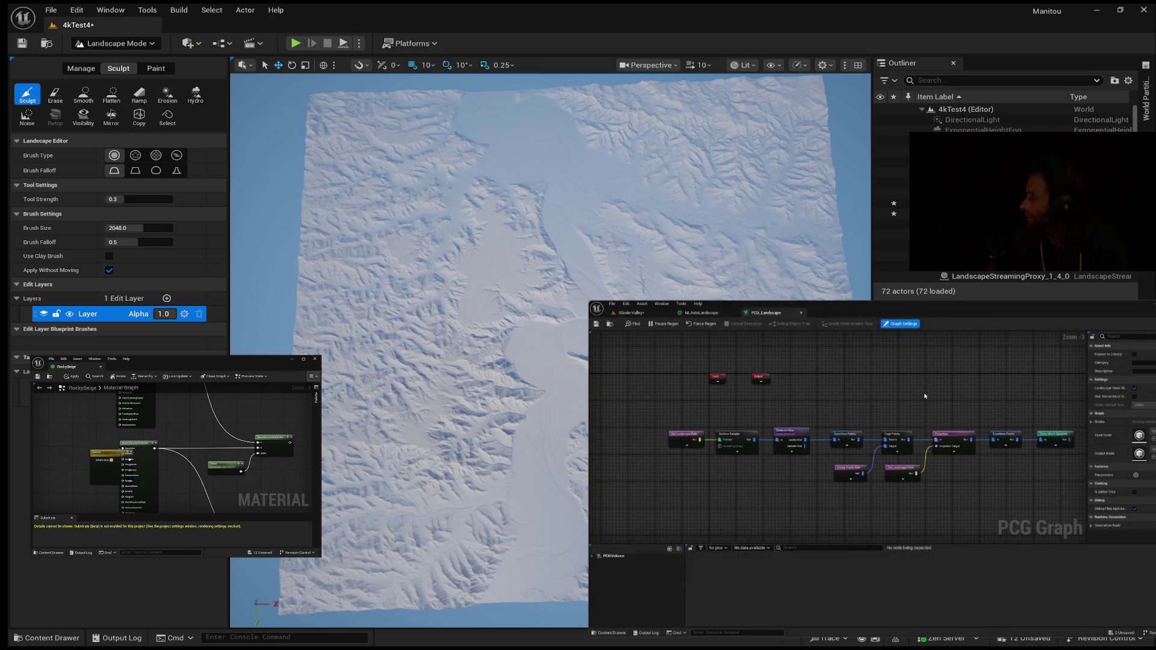
mouse_move(606, 345)
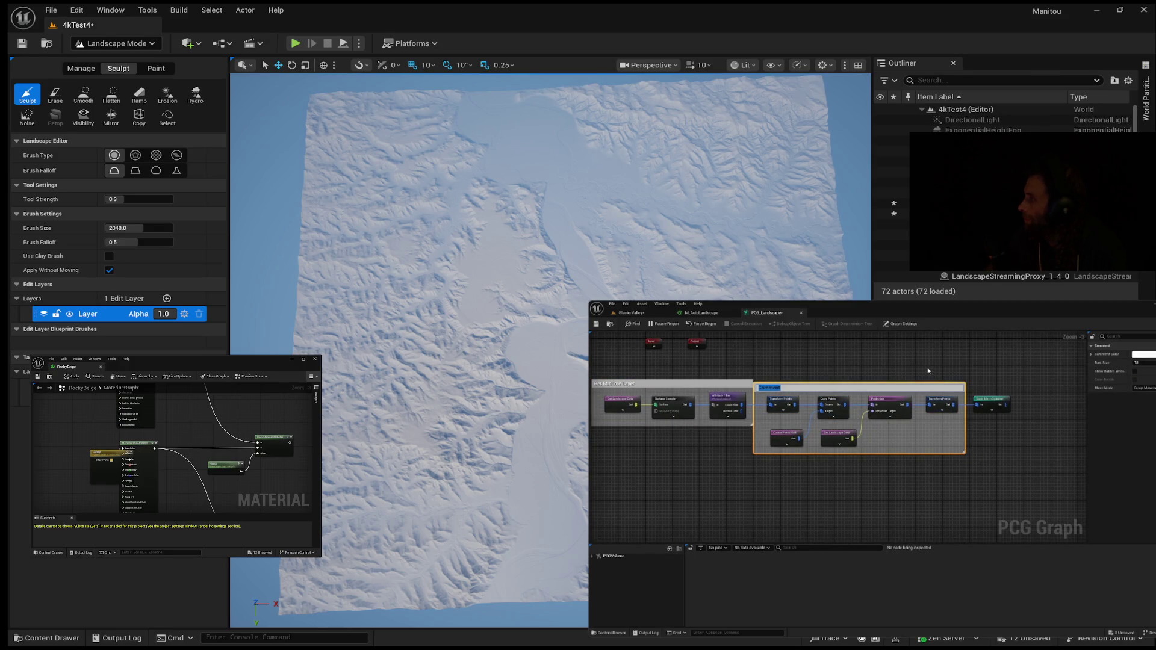
Follow the tutorial as a Surface Sampler feeds a new Attribute Filter below the grass nodes.
mouse_move(1082, 326)
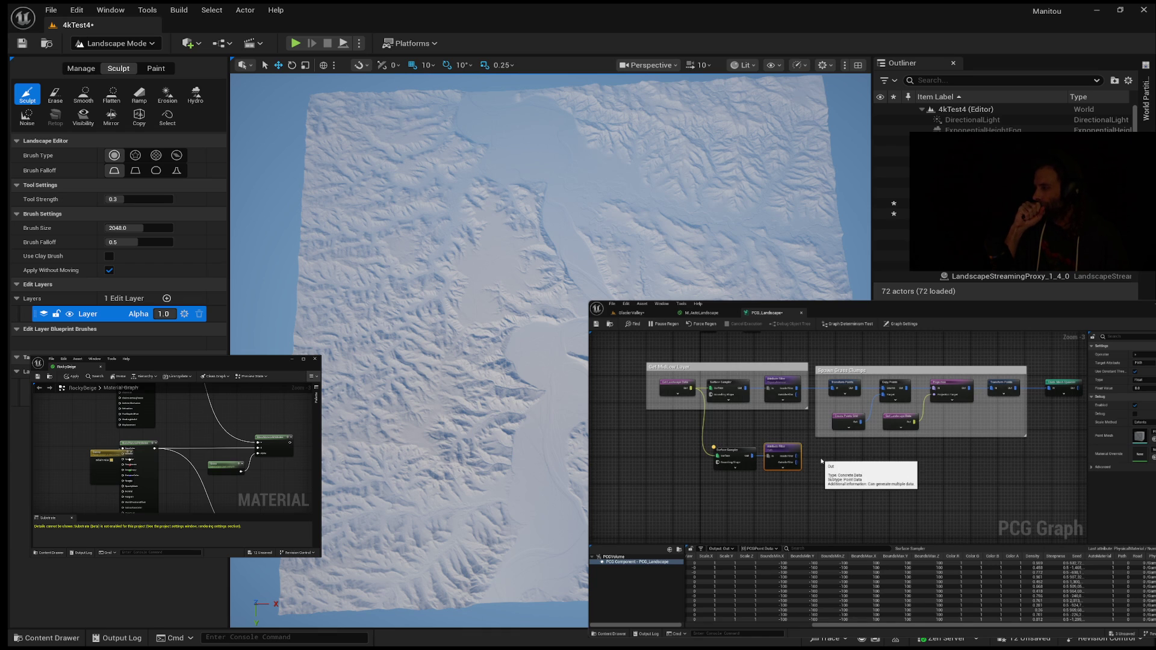
Inspect the Attribute Filter's output points and drag a new connection from its Inside Filter pin.
key(a)
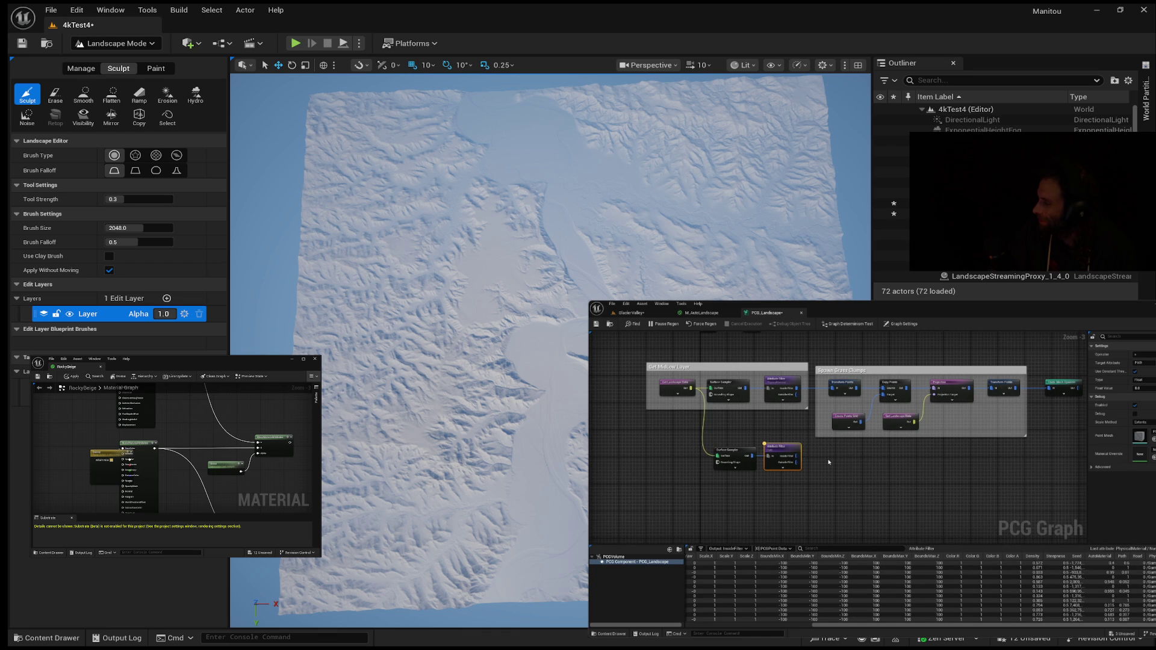
scroll(783, 463, up, 1)
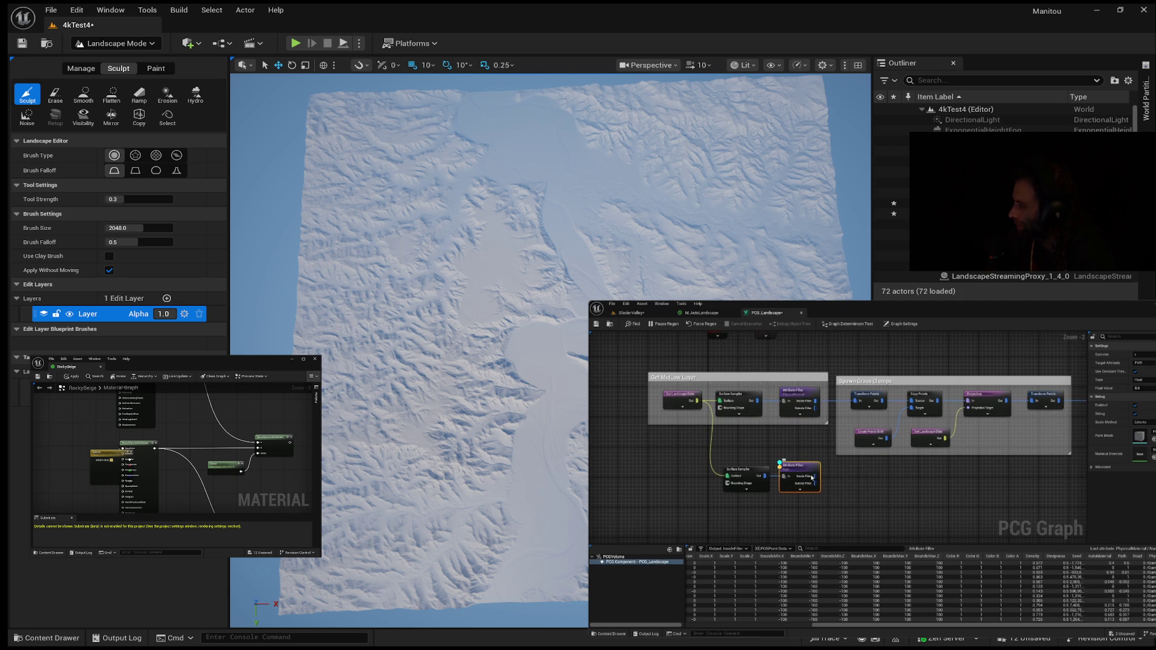
drag(816, 476, 844, 480)
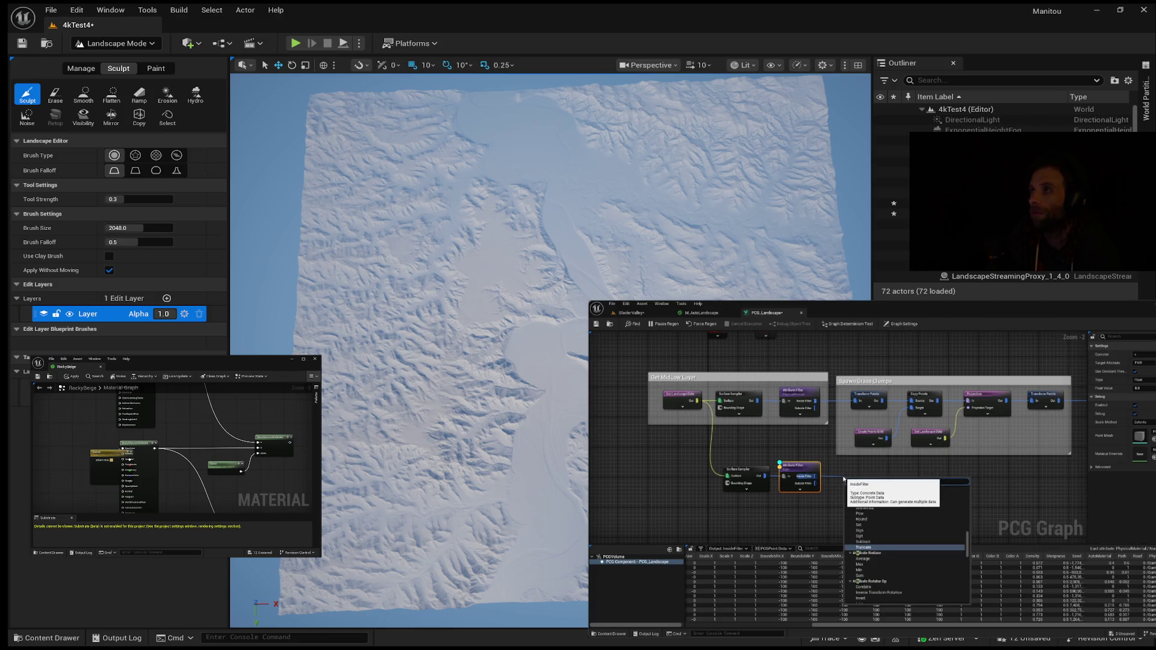
text(tra)
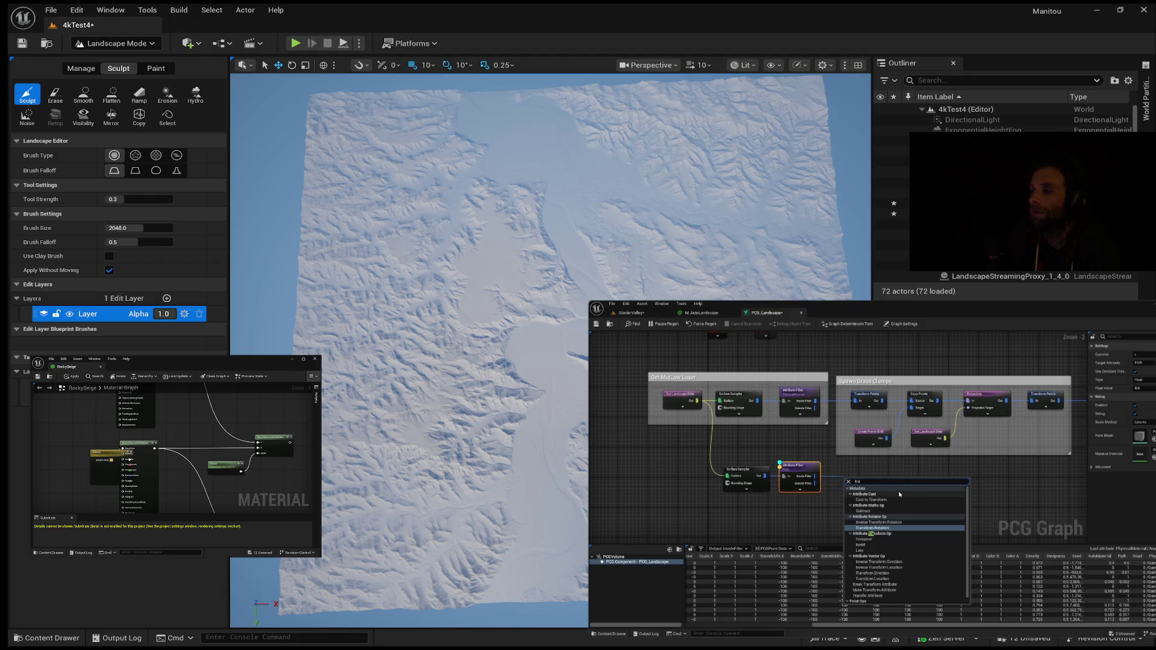
text(nsfo)
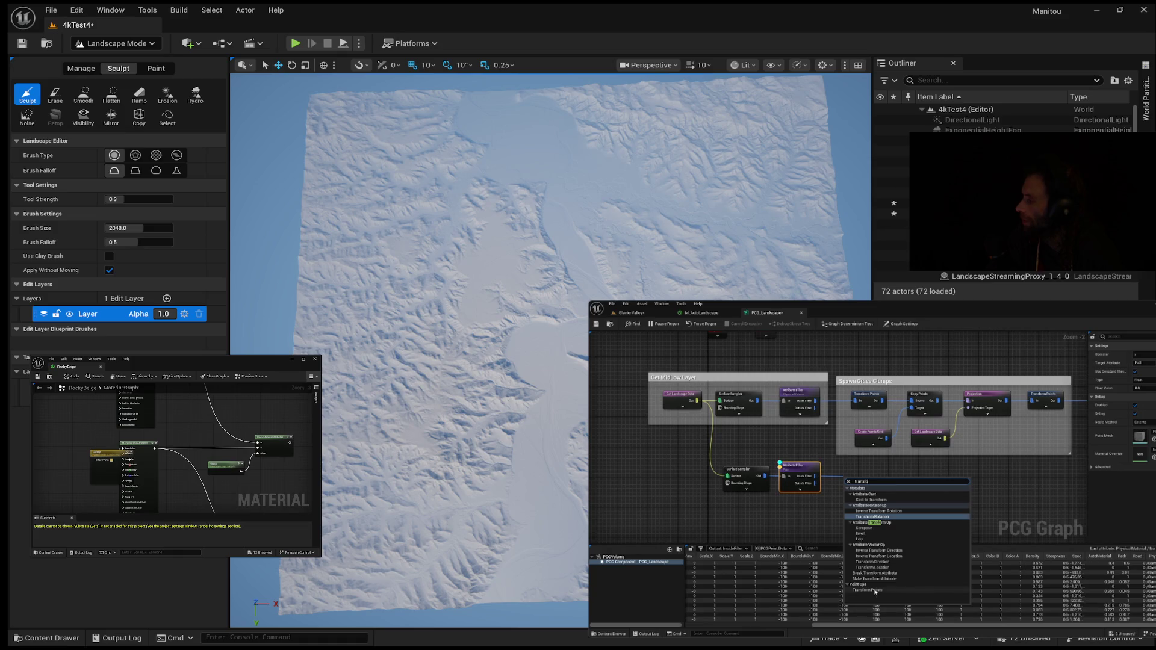
click(867, 590)
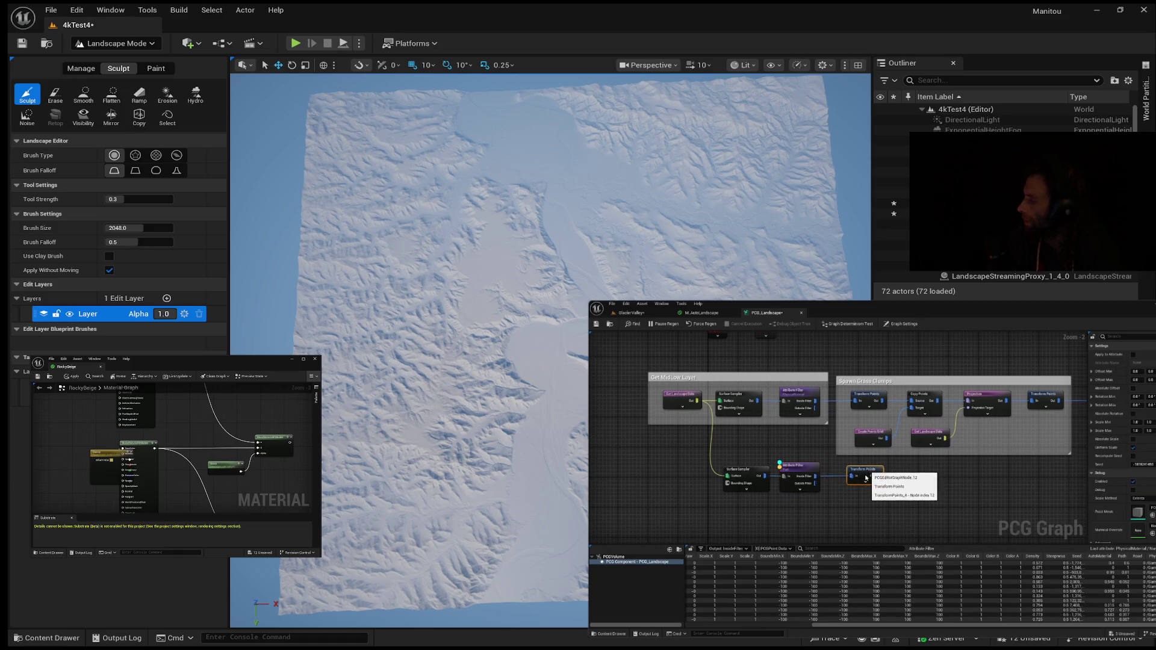
drag(1082, 418, 980, 428)
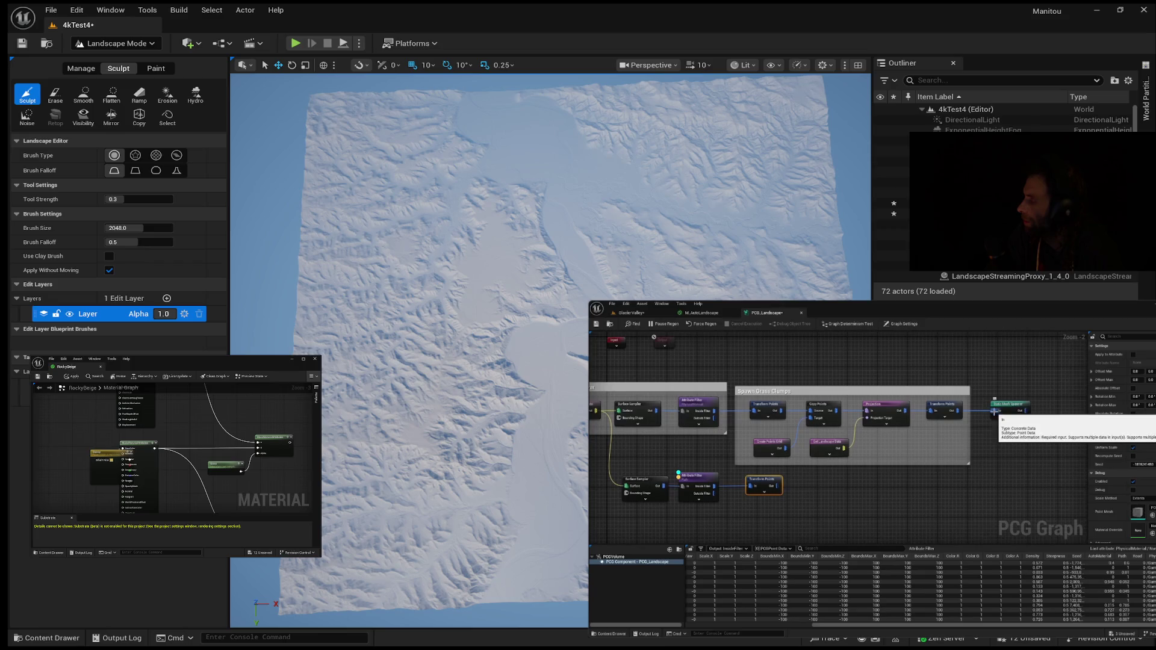
drag(895, 464, 1052, 426)
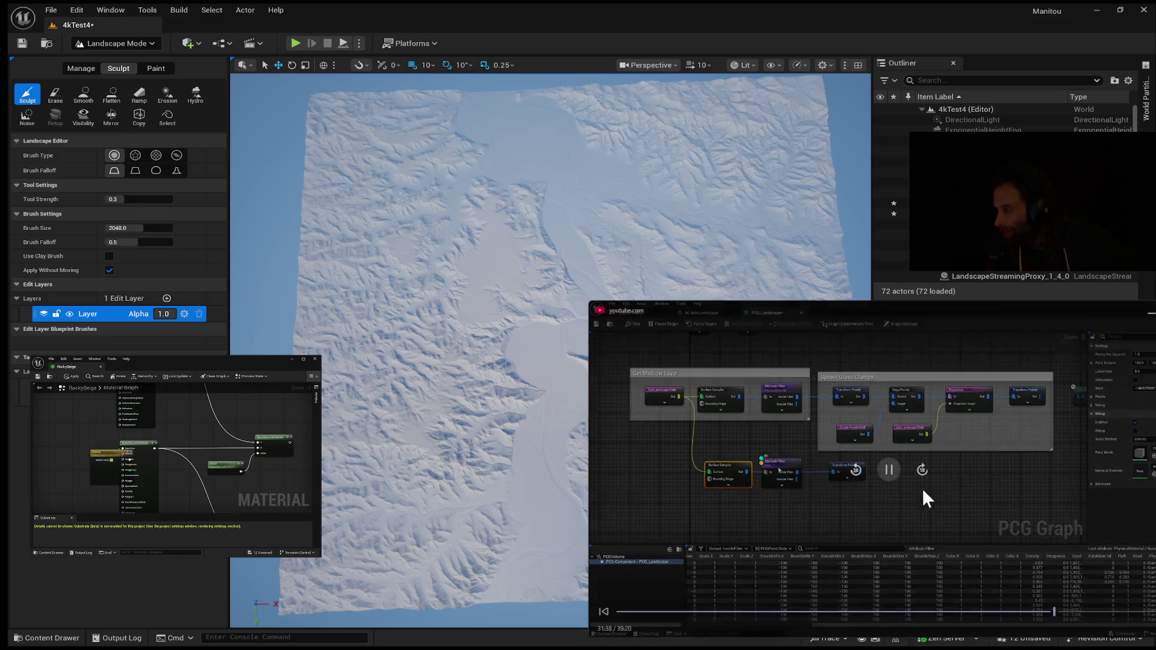
click(891, 470)
click(890, 469)
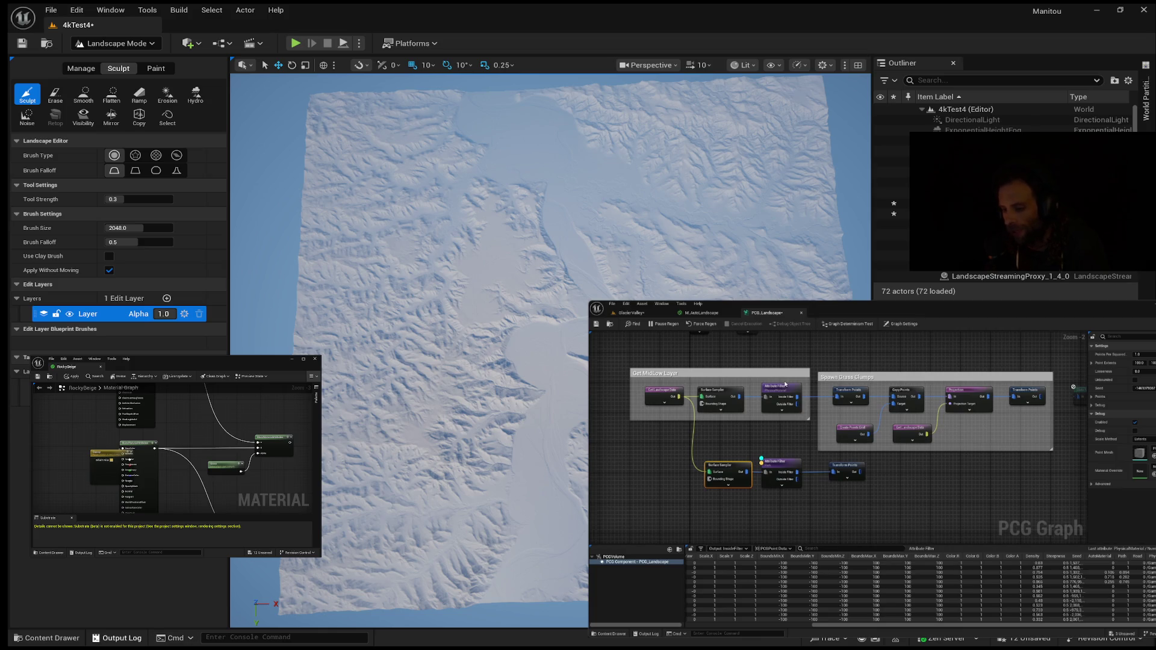
click(47, 638)
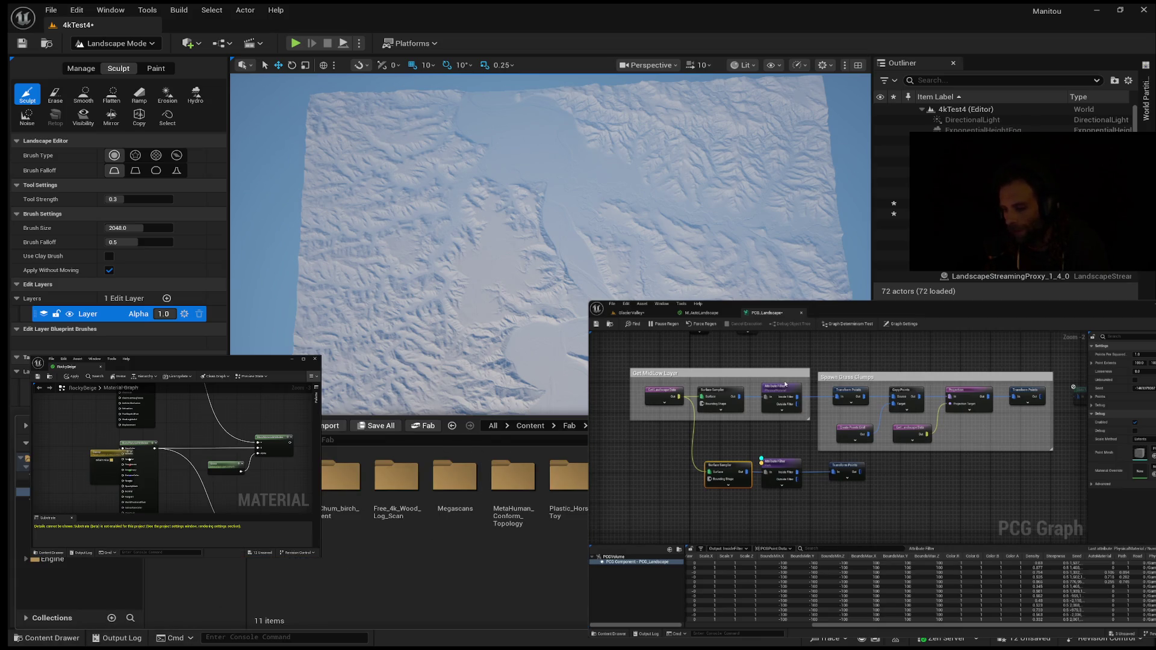
Browse Input/Touch, switch the content browser to All showing Engine, and resume the tutorial.
click(23, 500)
click(23, 516)
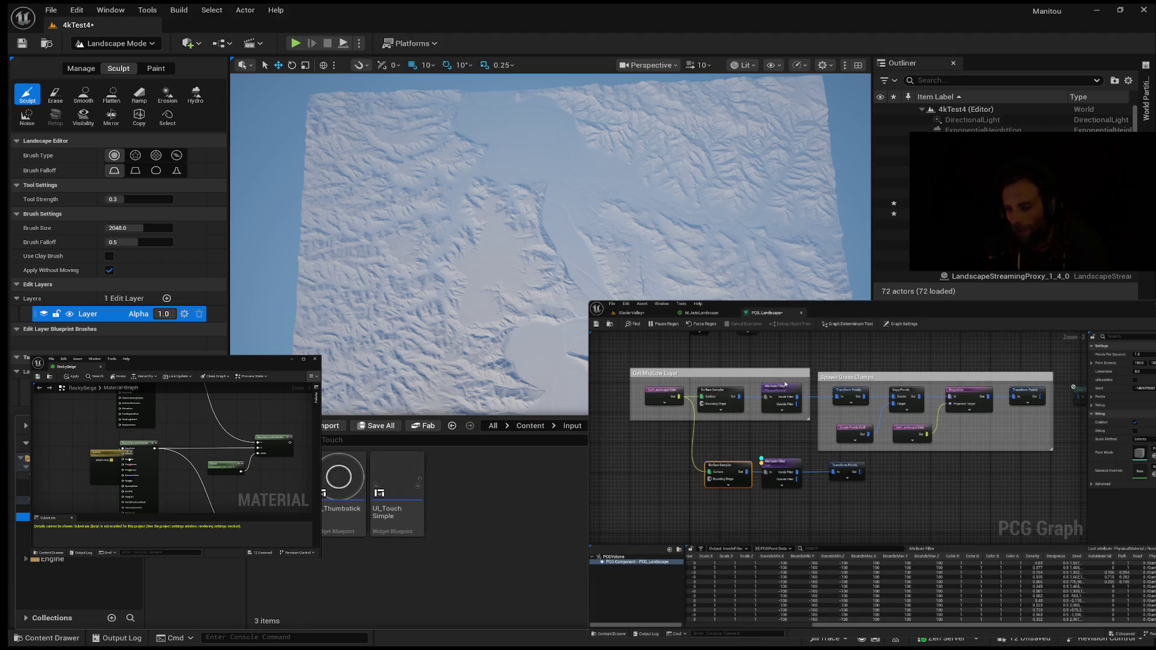
click(23, 469)
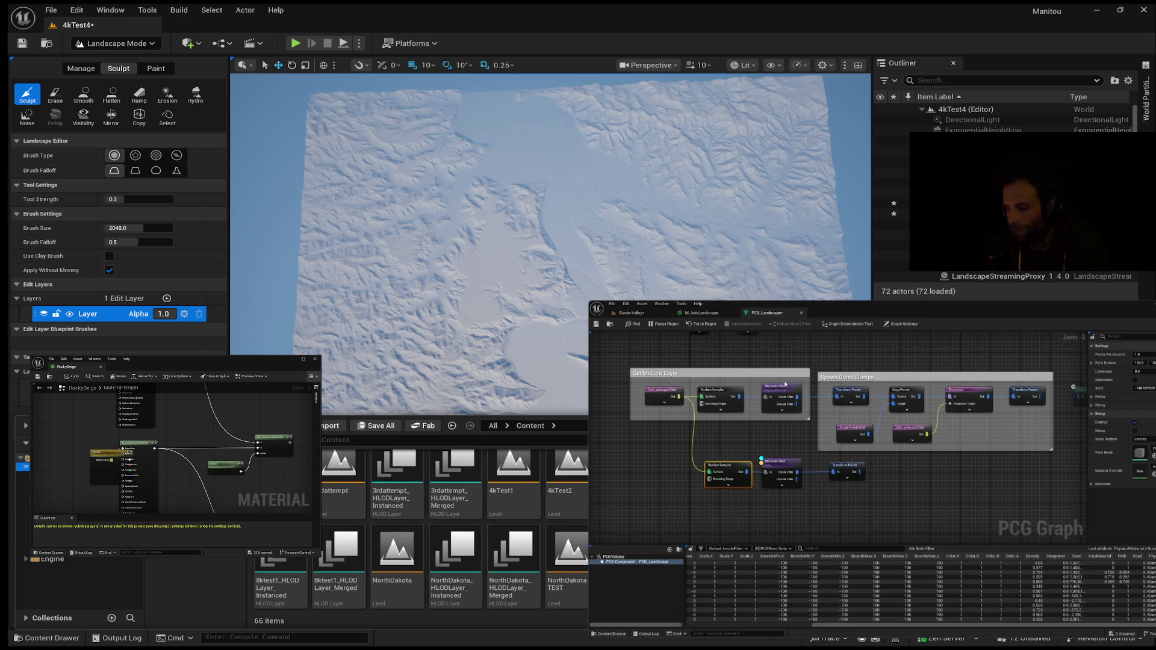
scroll(451, 529, up, 5)
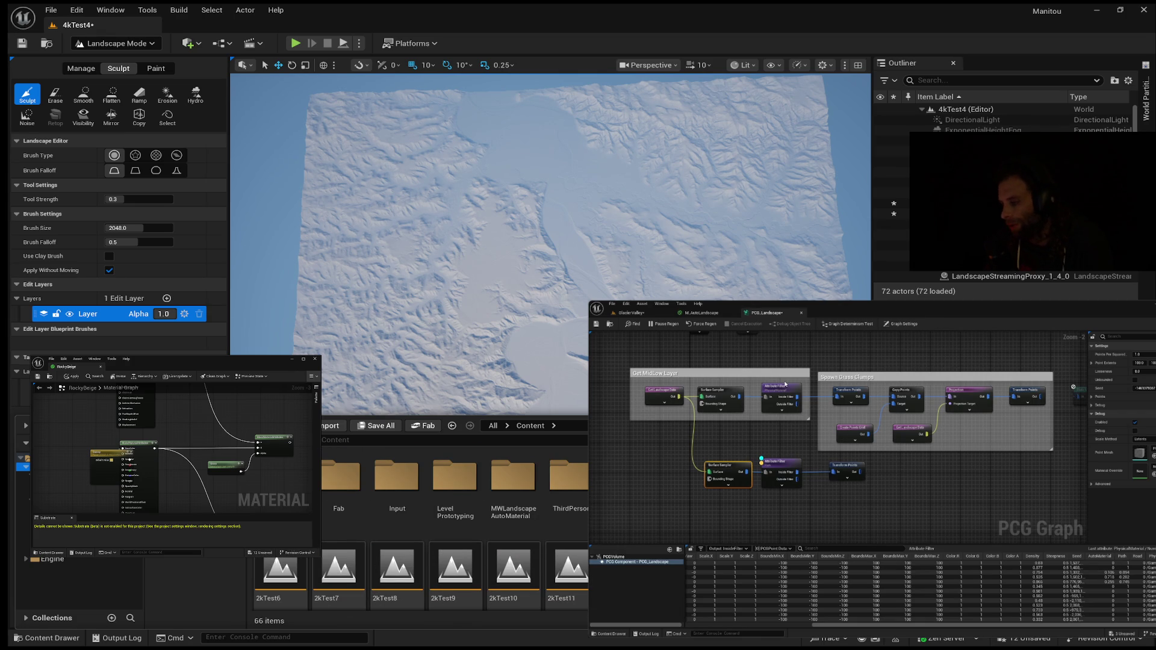
click(23, 457)
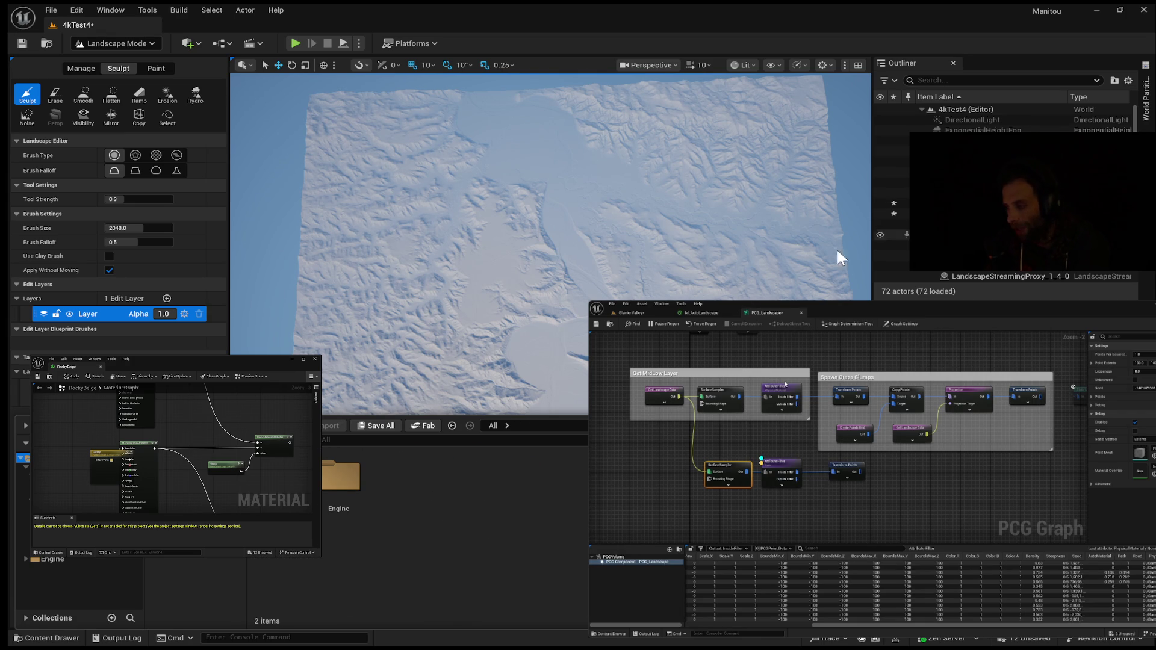
click(889, 471)
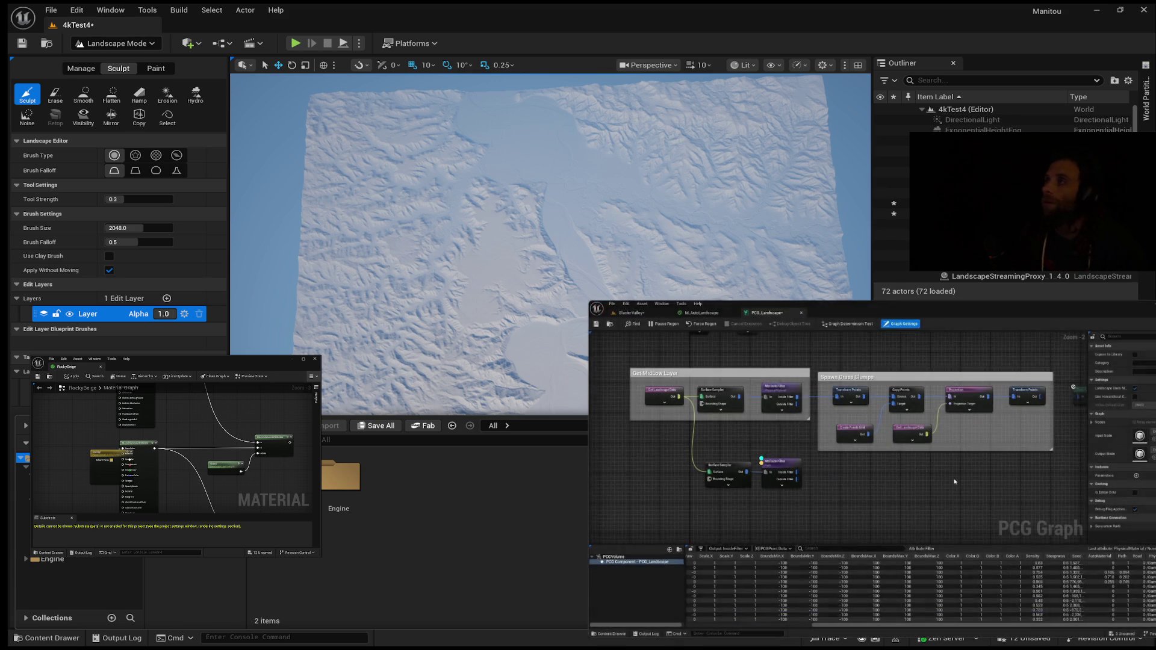
mouse_move(891, 498)
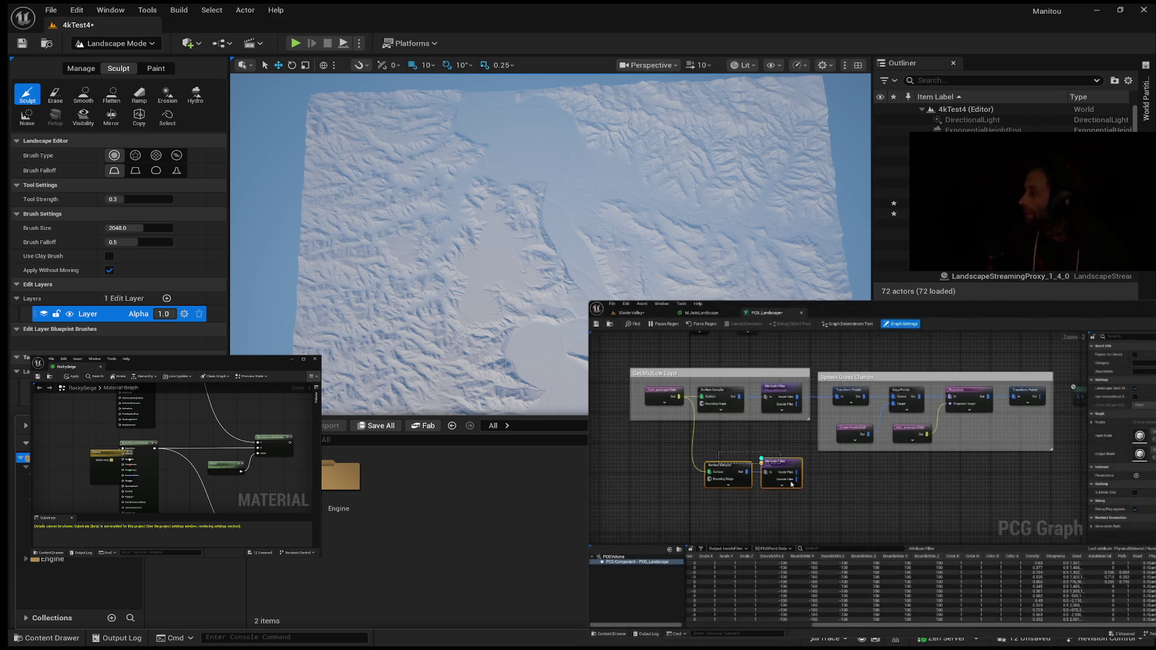
mouse_move(786, 464)
mouse_down()
mouse_move(926, 472)
mouse_move(950, 492)
mouse_up()
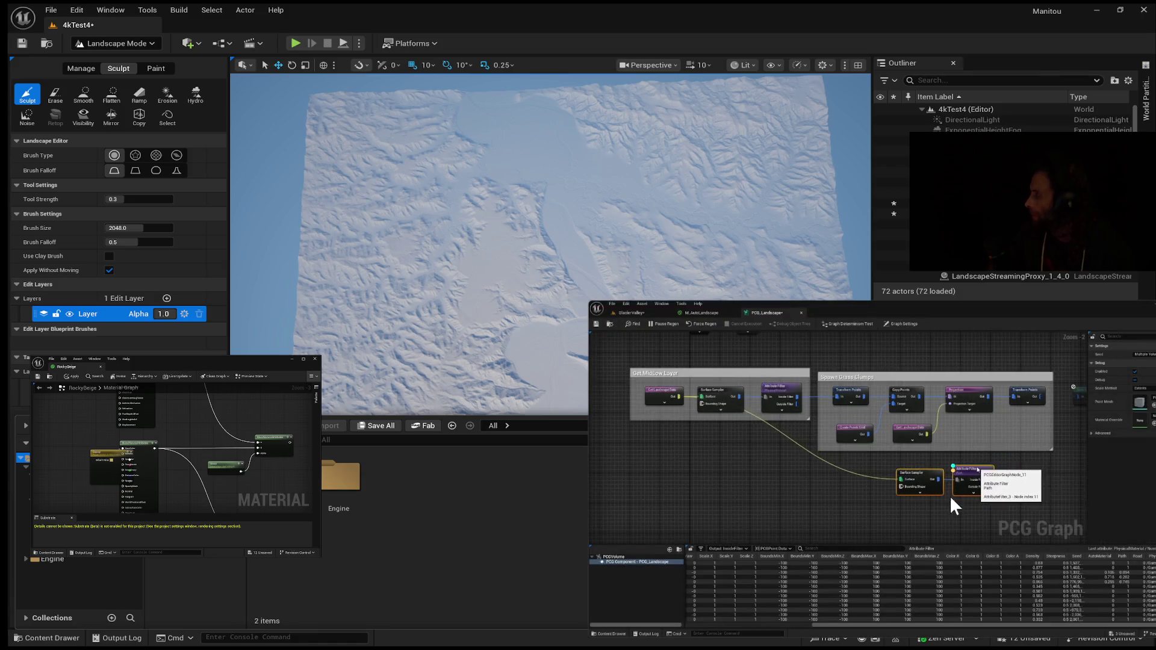
mouse_move(851, 469)
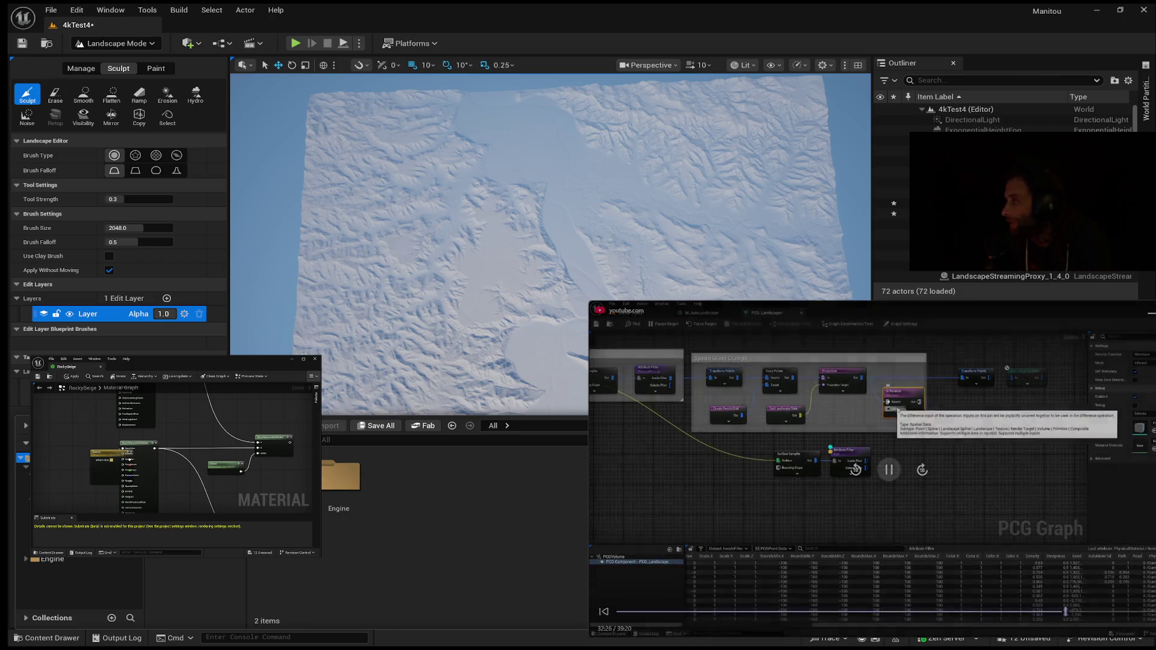
mouse_move(719, 454)
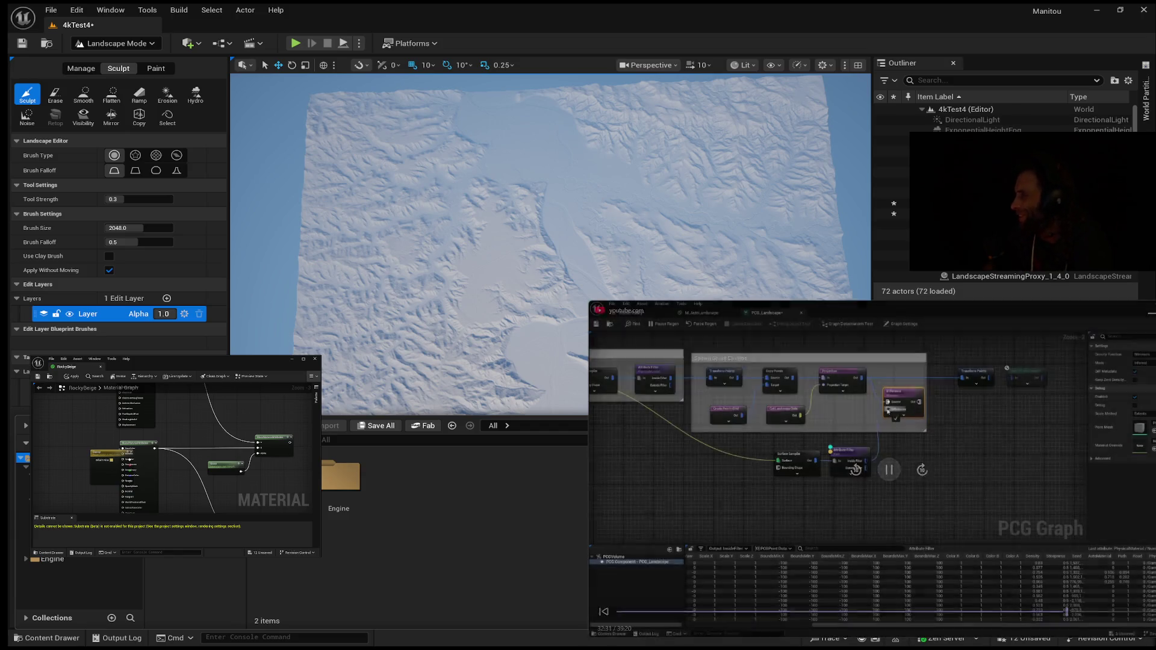
mouse_move(689, 369)
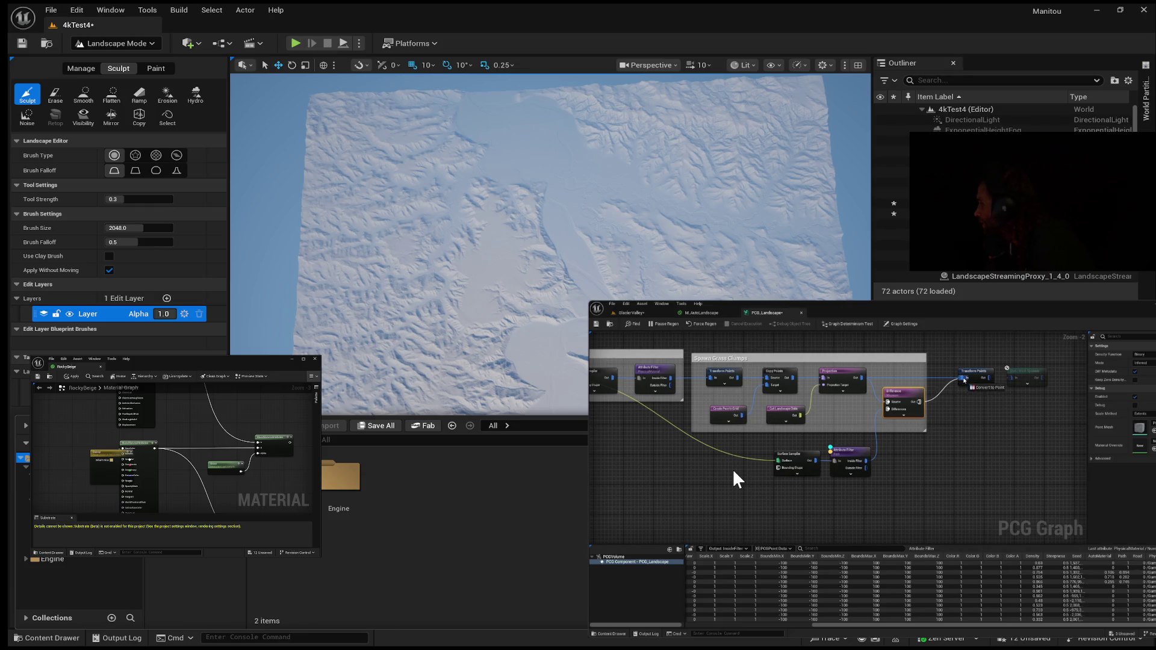
mouse_move(745, 496)
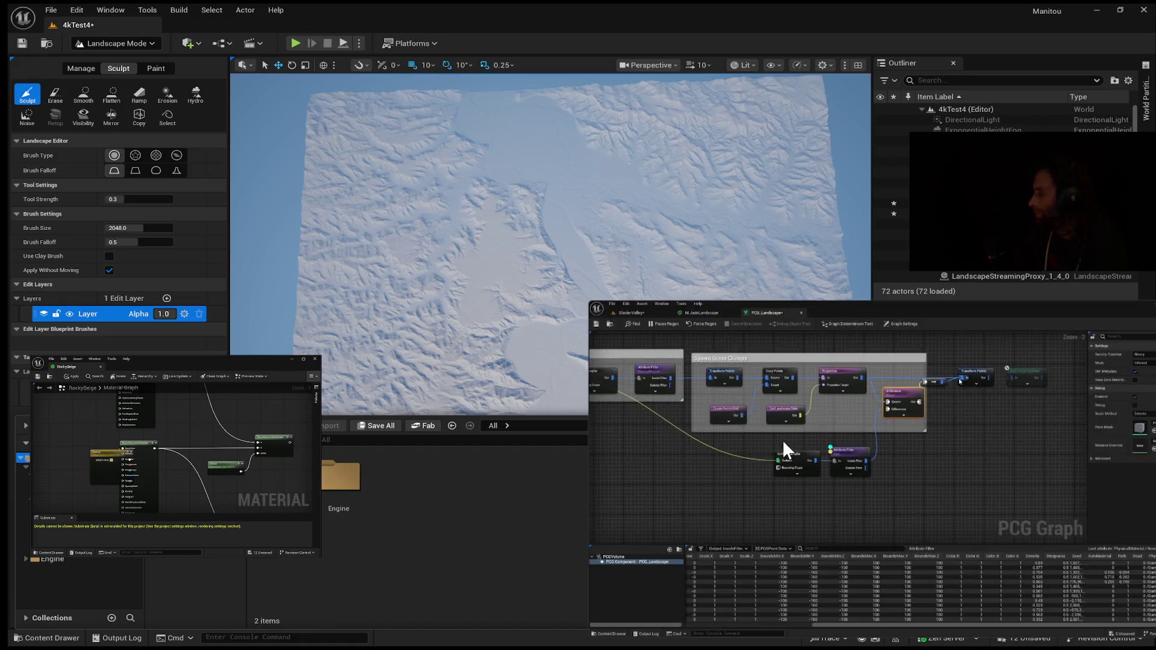
mouse_move(831, 477)
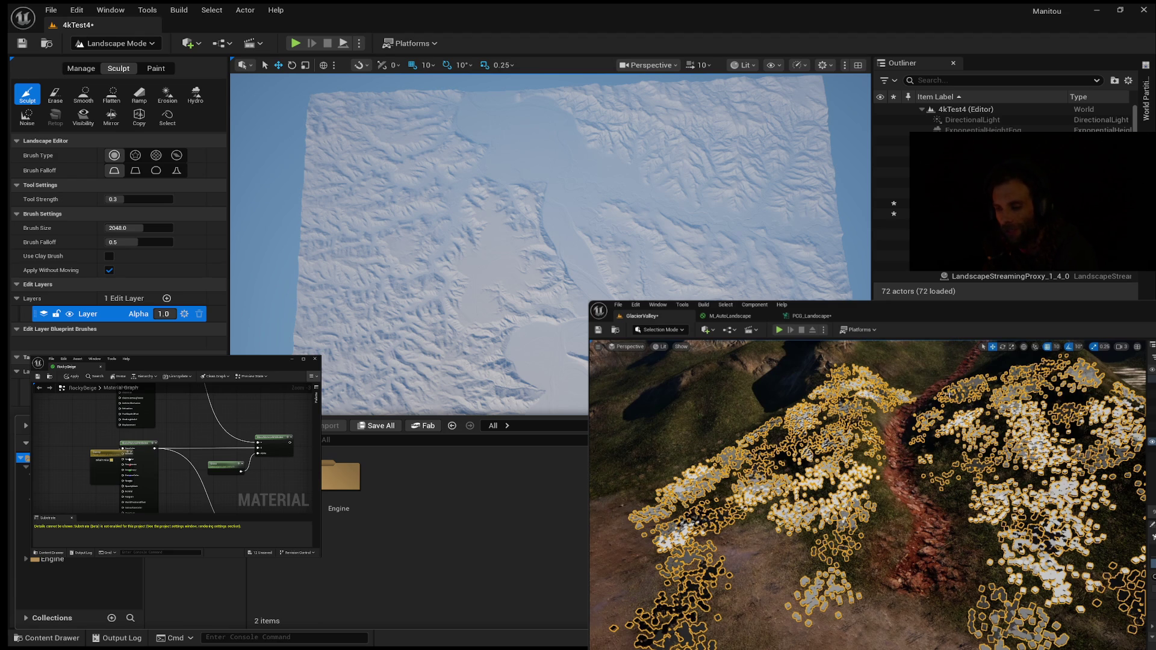
click(808, 318)
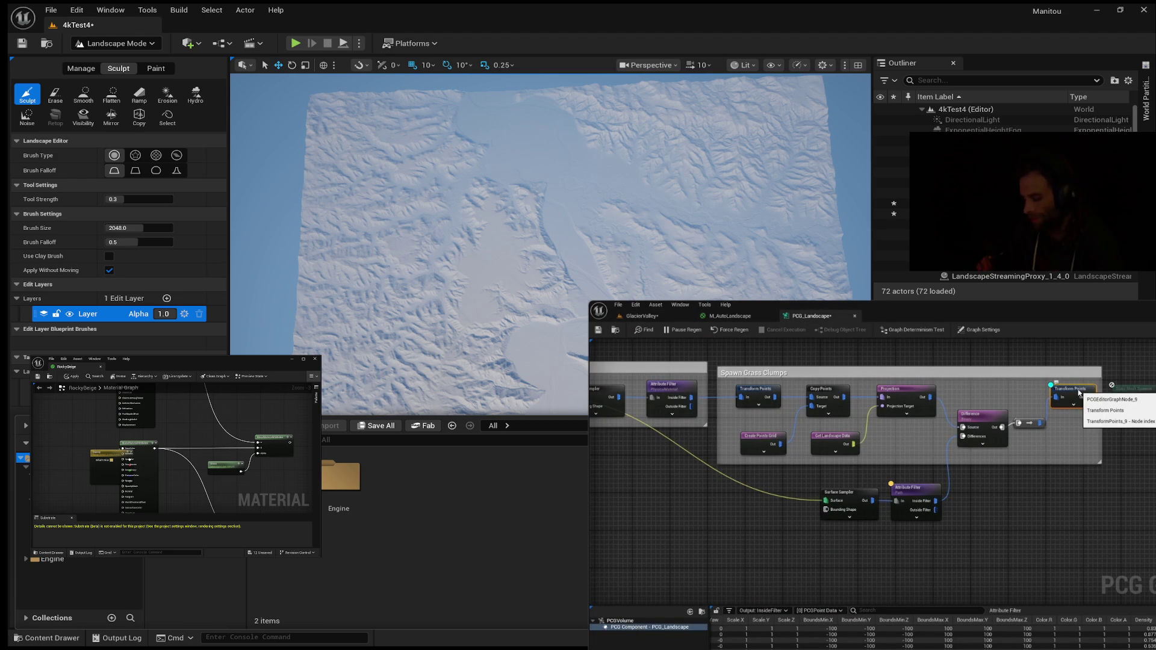
click(1124, 392)
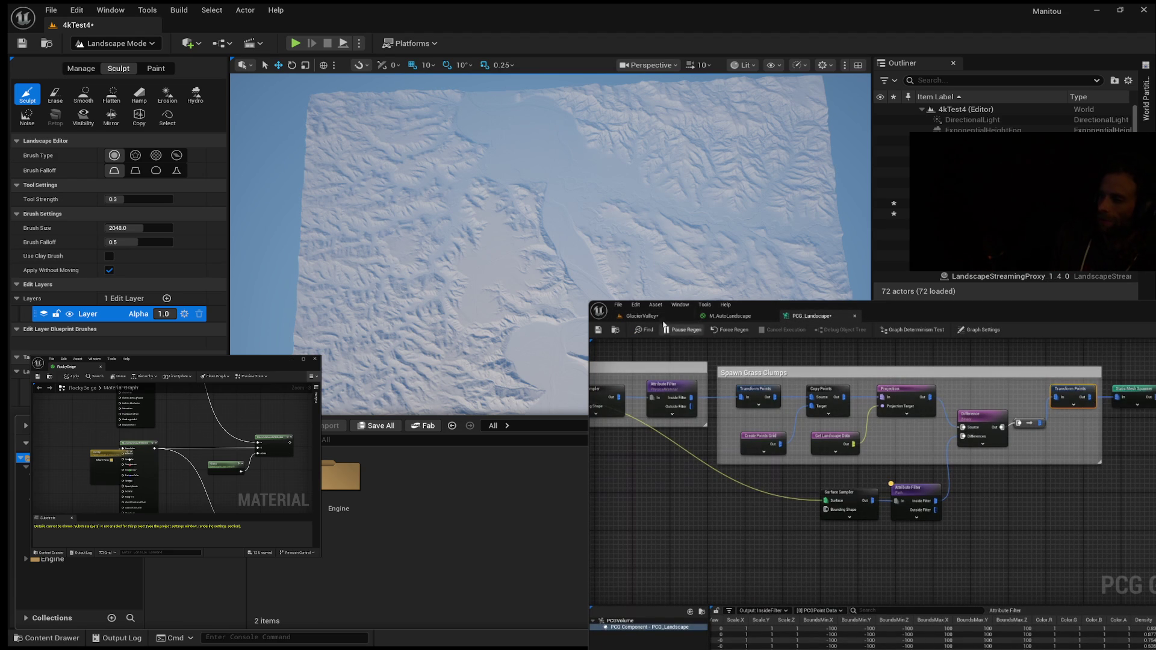
click(641, 315)
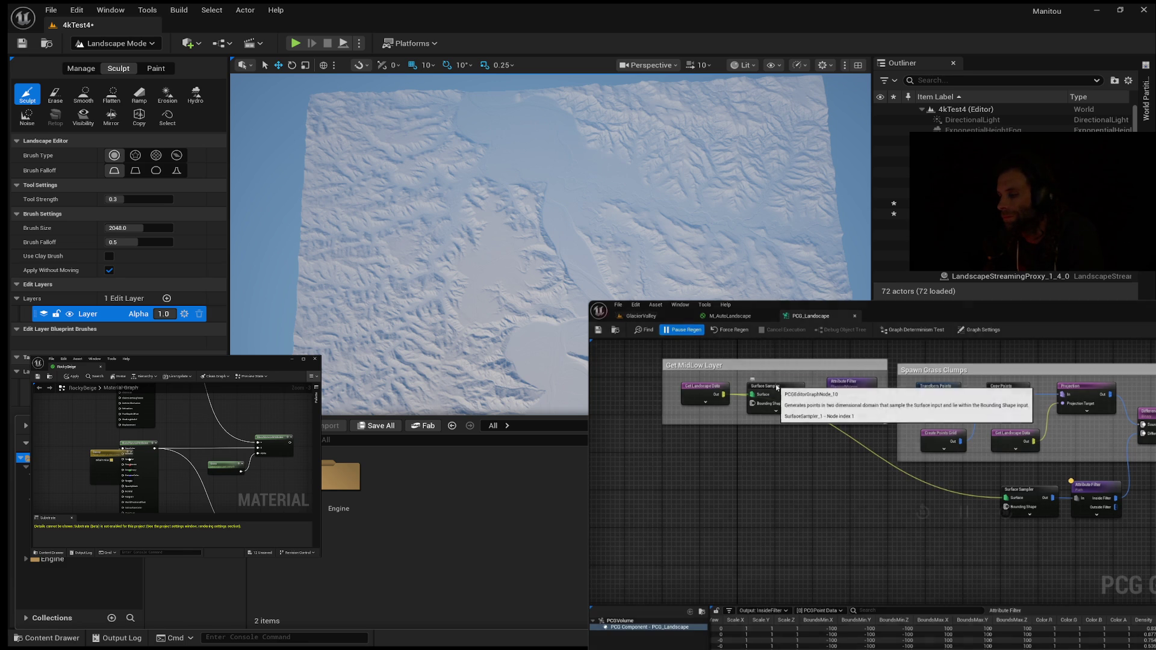
mouse_move(858, 626)
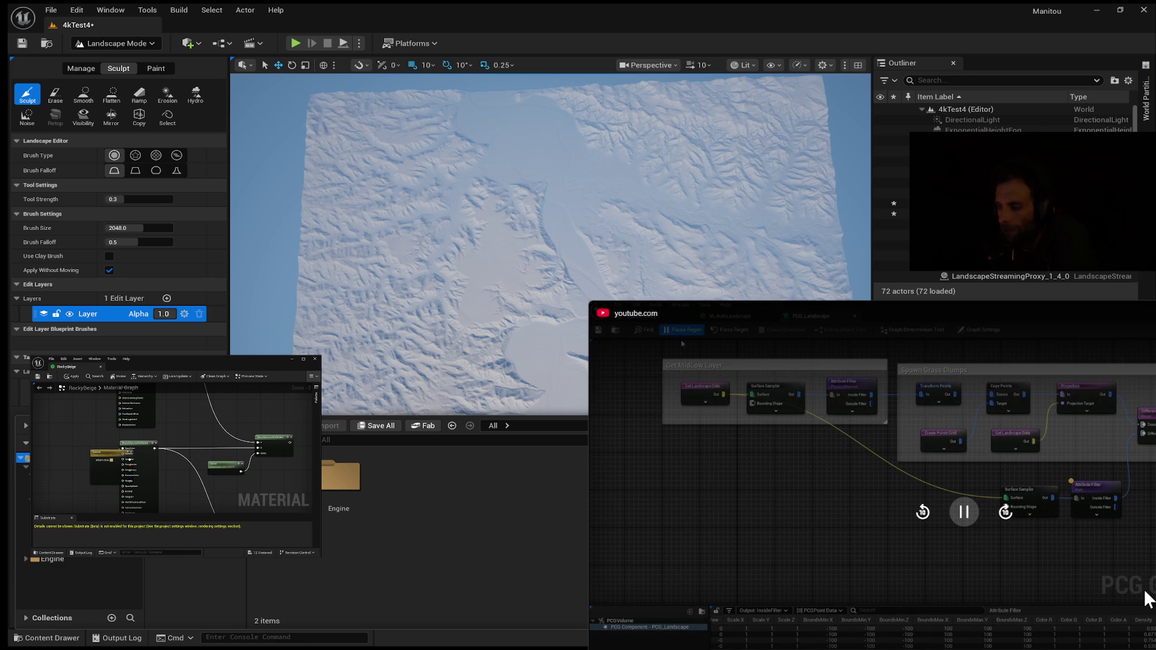
click(964, 511)
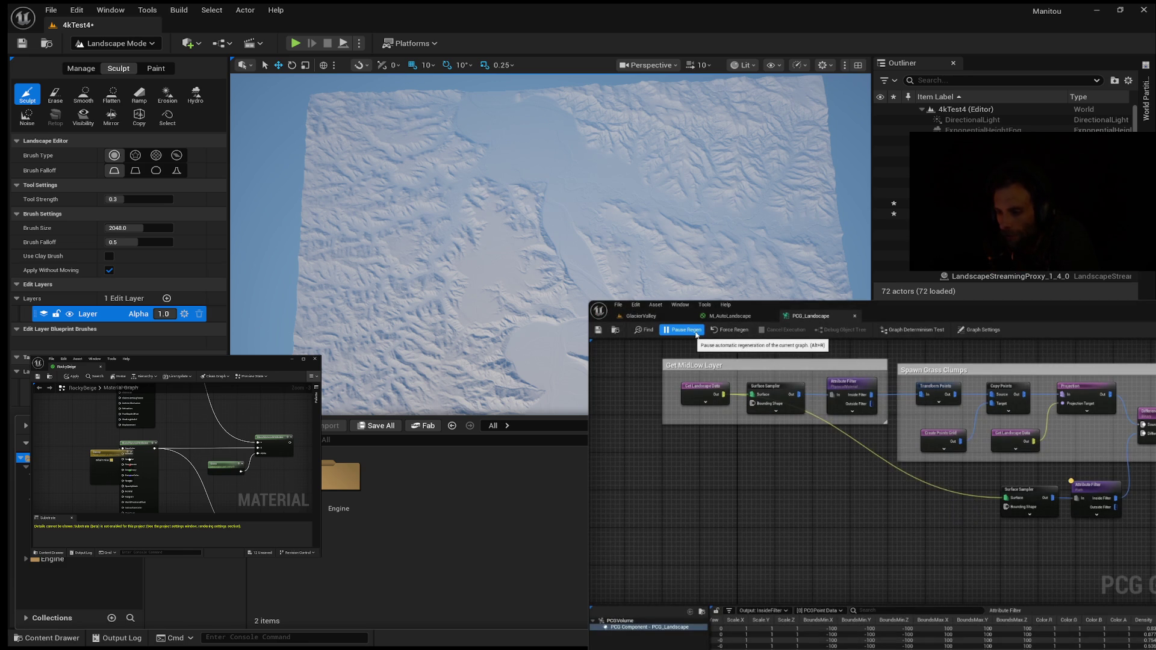
click(952, 513)
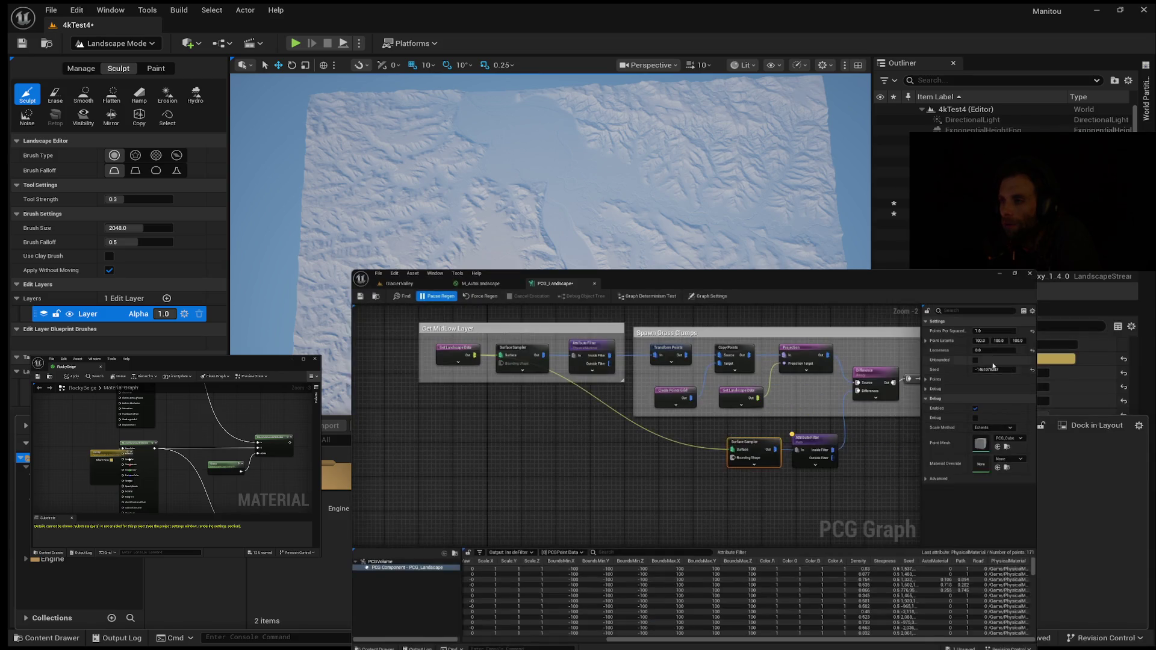
click(975, 361)
click(492, 299)
click(407, 286)
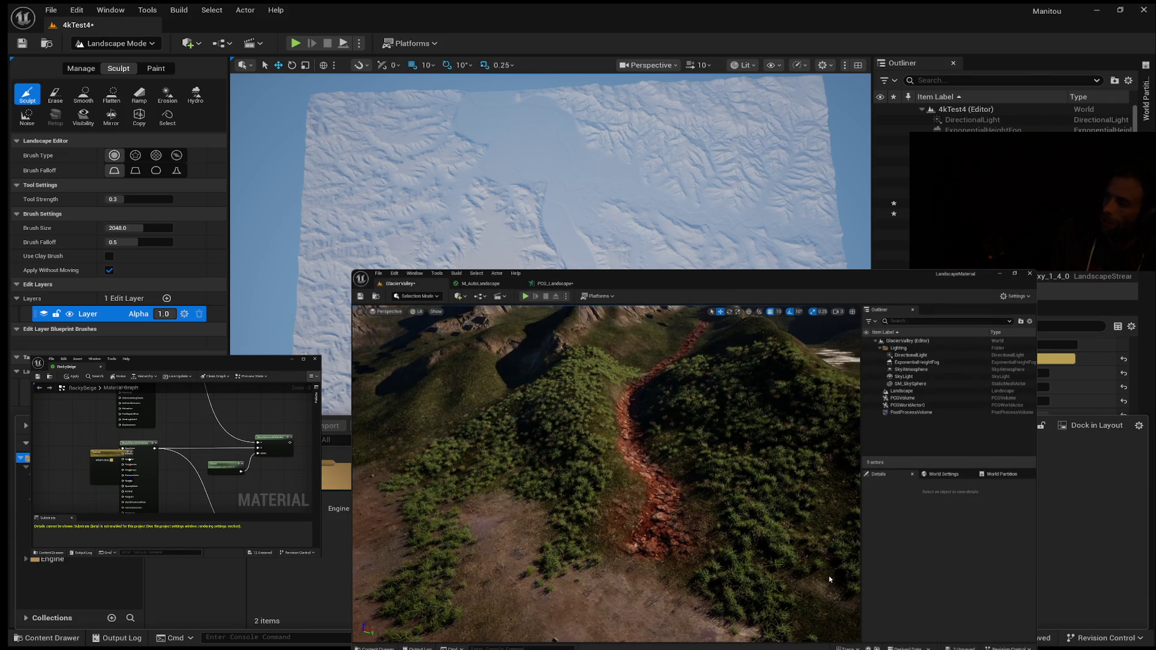
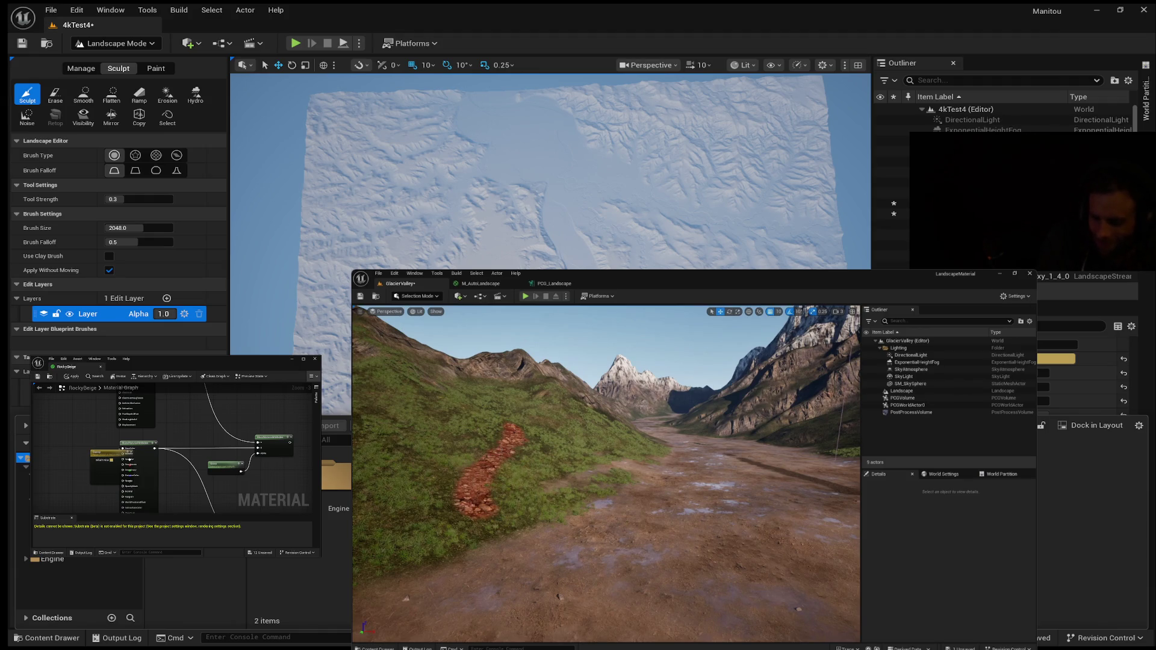
Follow along with the tutorial video, pausing and resuming it.
click(552, 284)
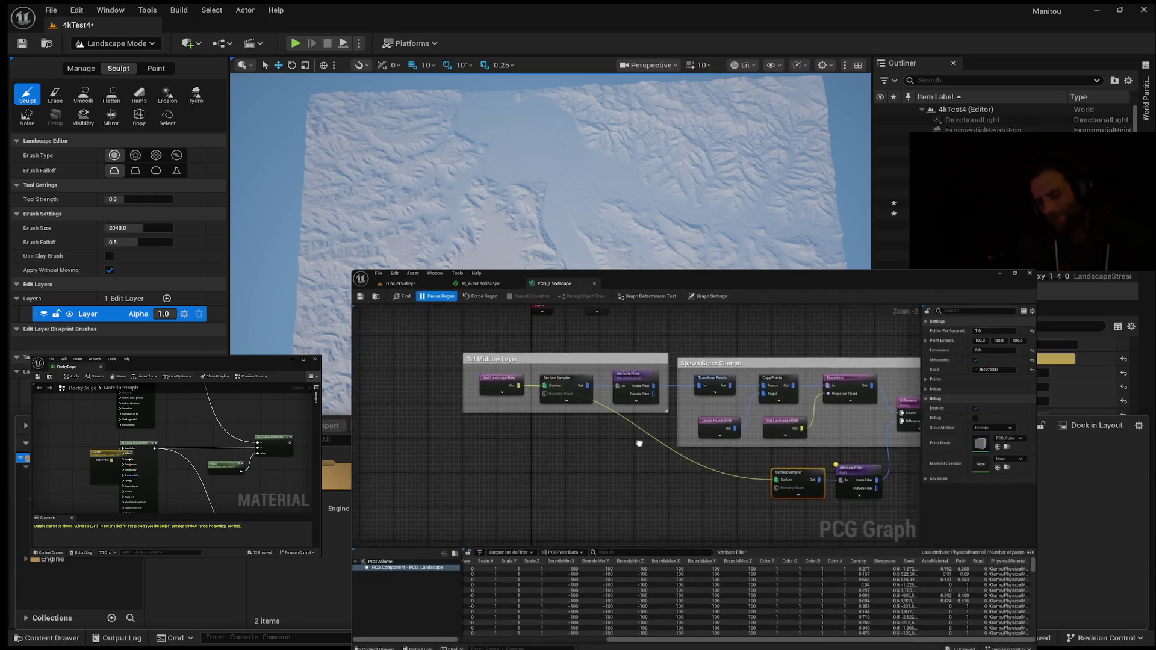
click(503, 391)
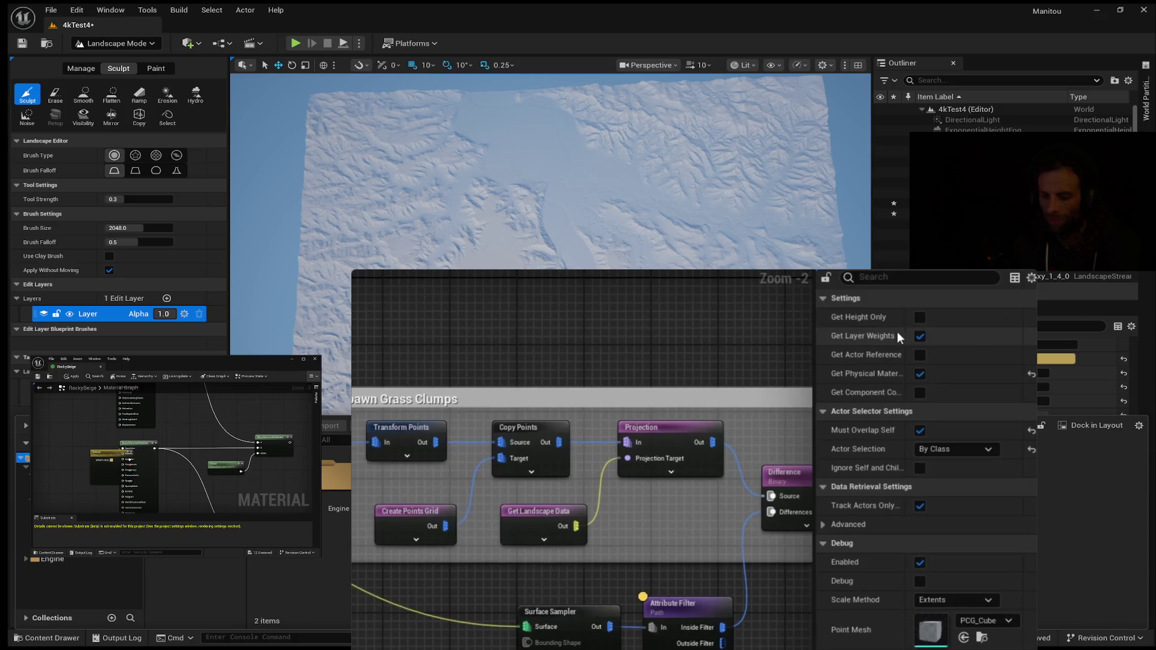
mouse_move(891, 337)
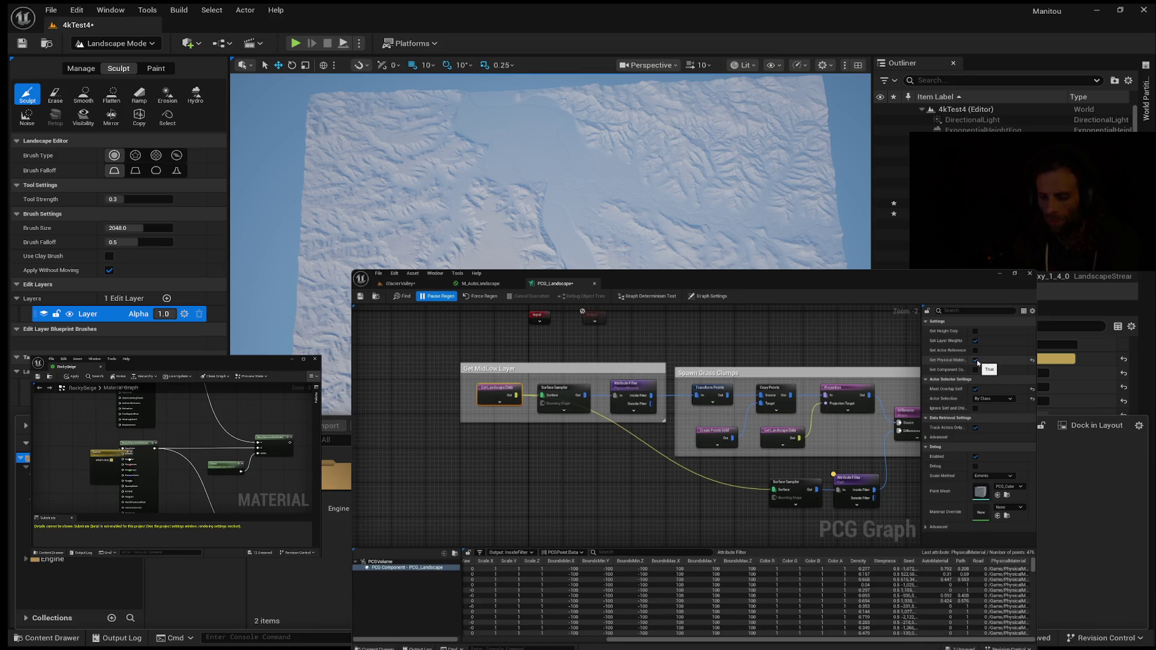
click(400, 283)
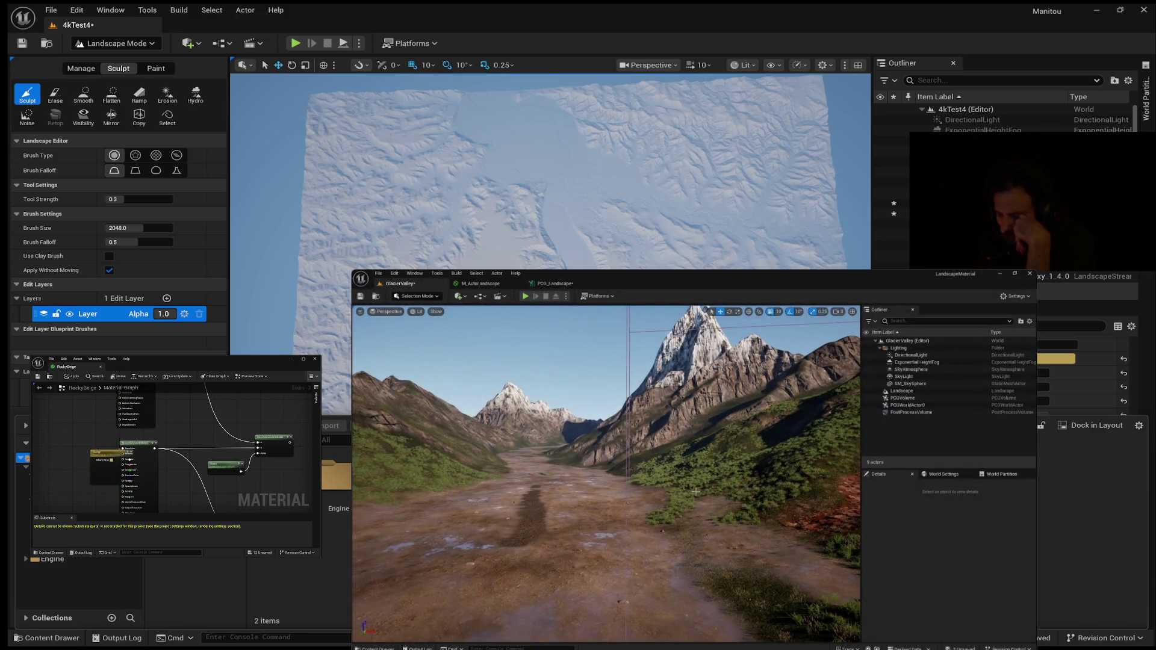
mouse_move(775, 491)
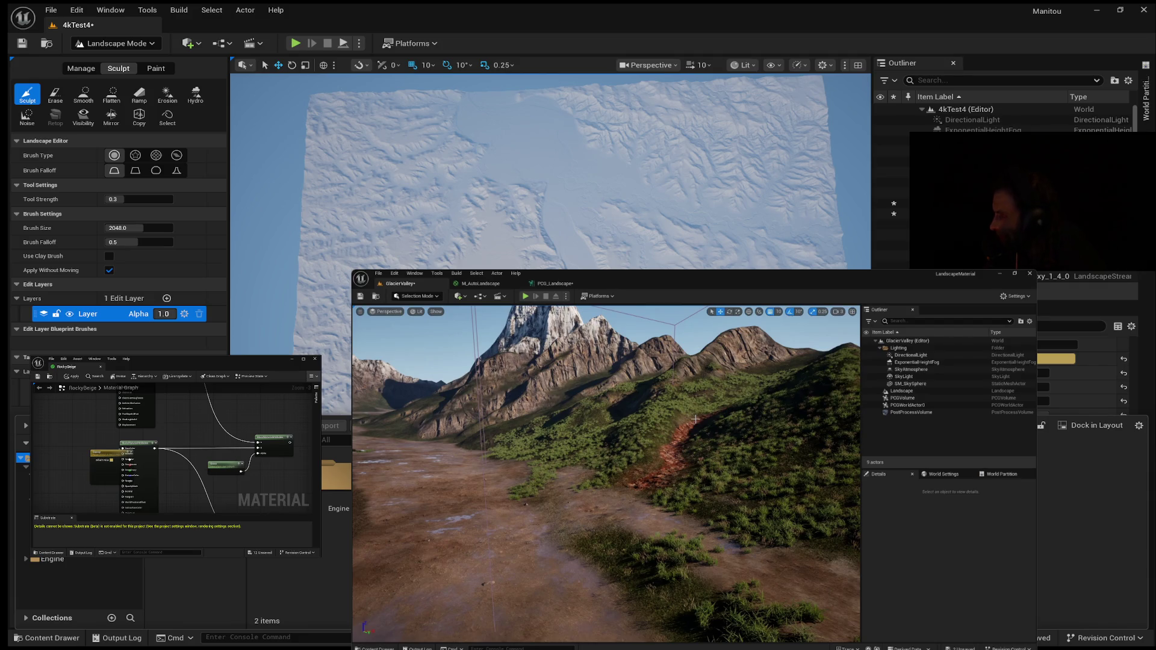
mouse_move(787, 628)
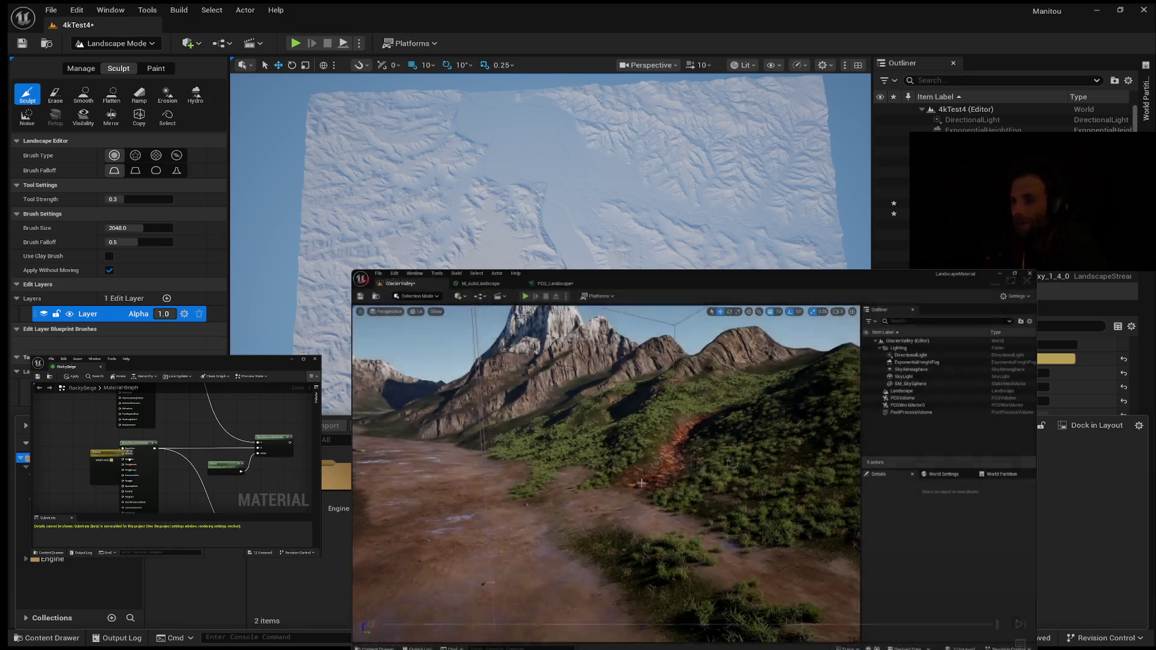
mouse_move(477, 482)
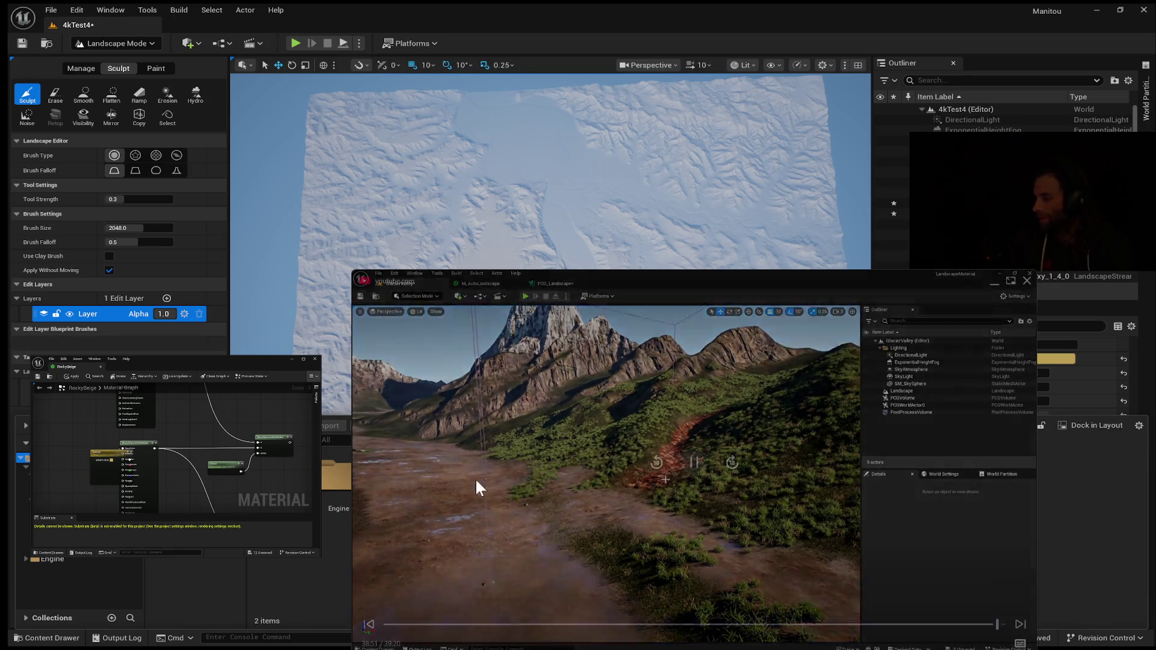
click(694, 462)
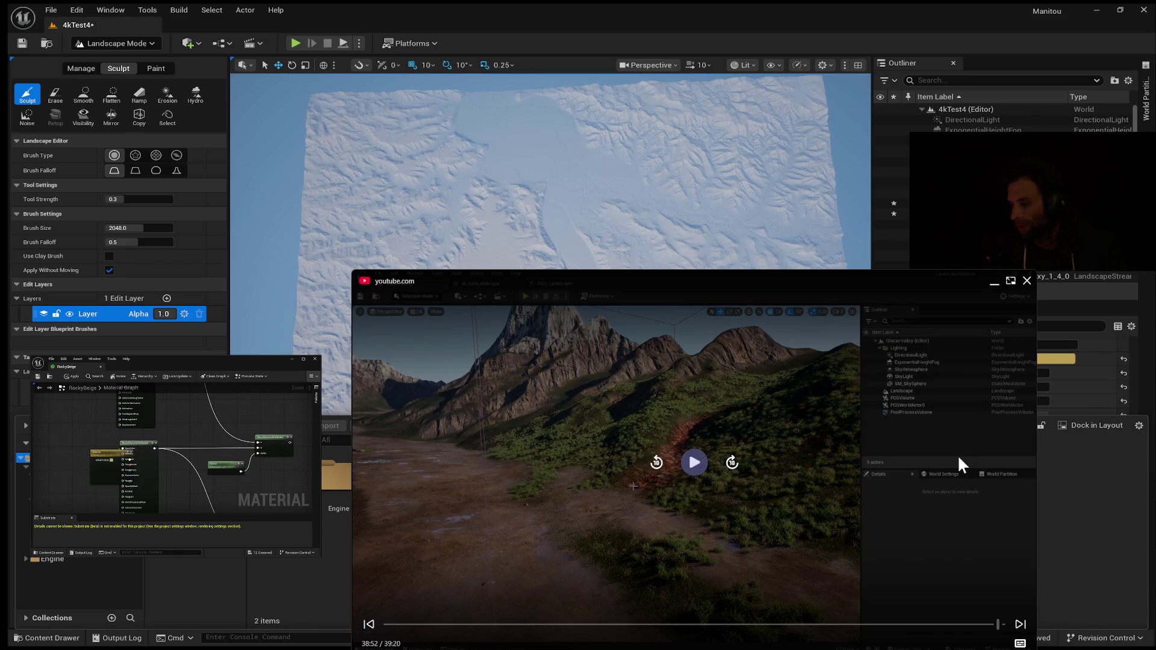
click(694, 462)
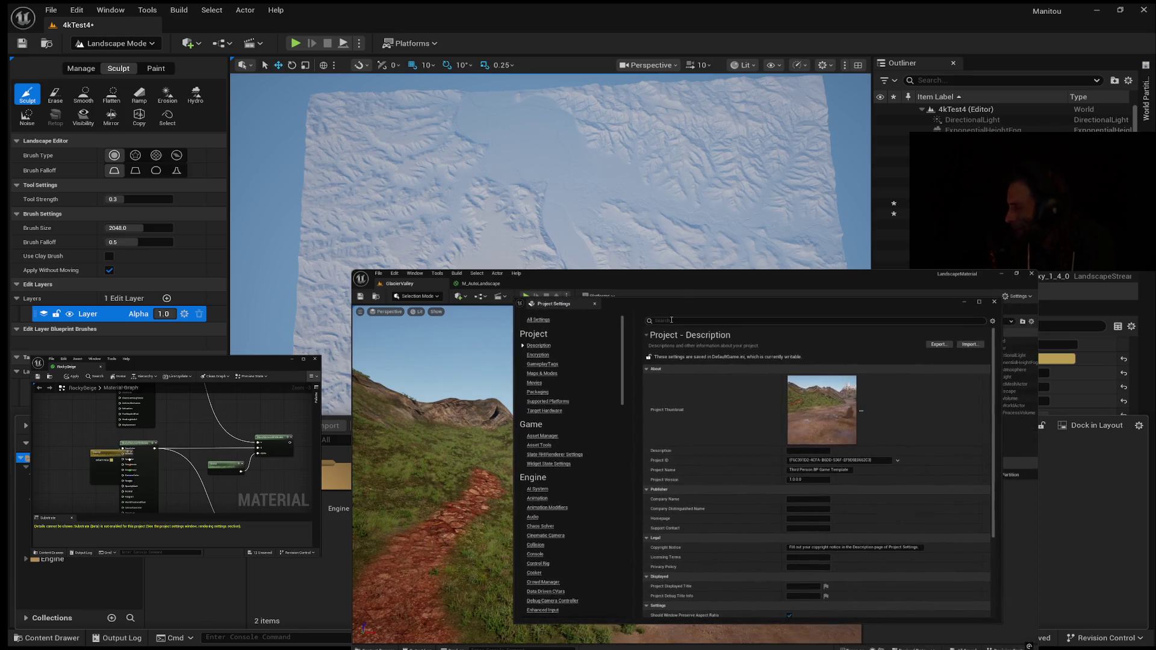
Make several edits in the editor panels, confirming two prompts with Enter.
mouse_move(988, 504)
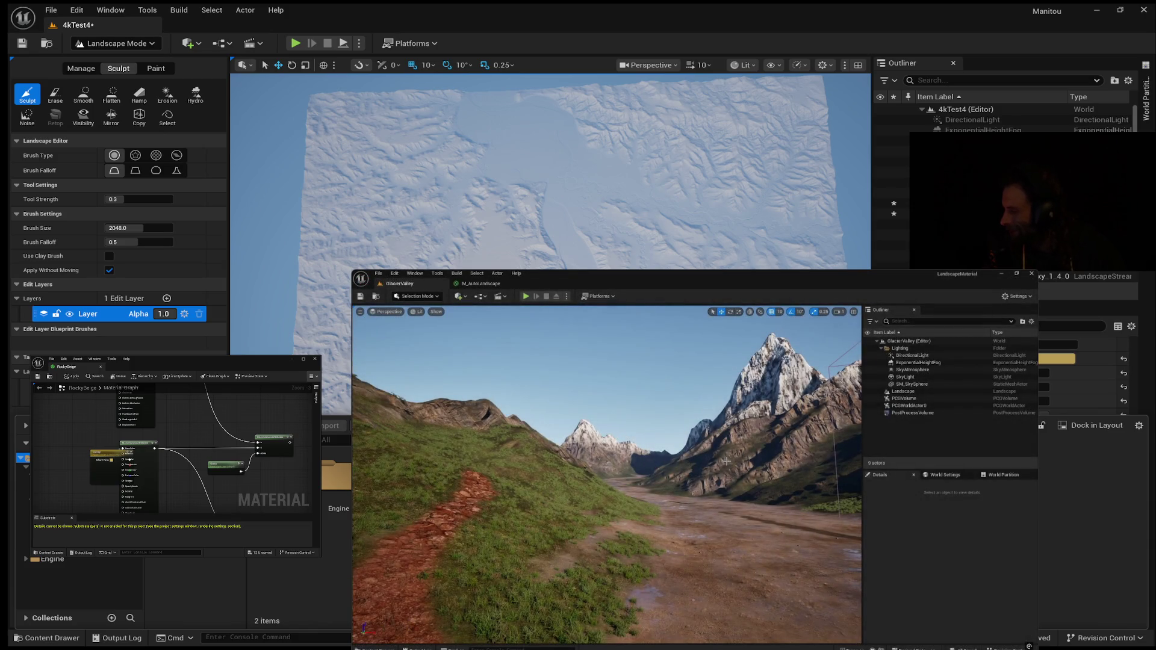
mouse_move(815, 579)
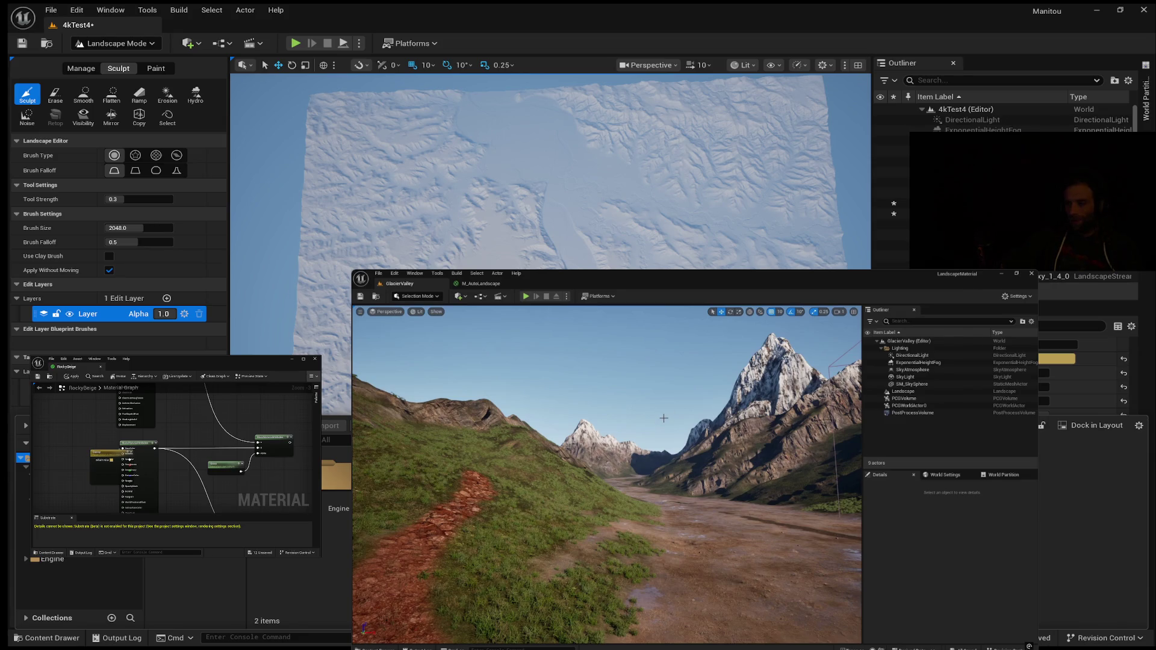
mouse_move(801, 497)
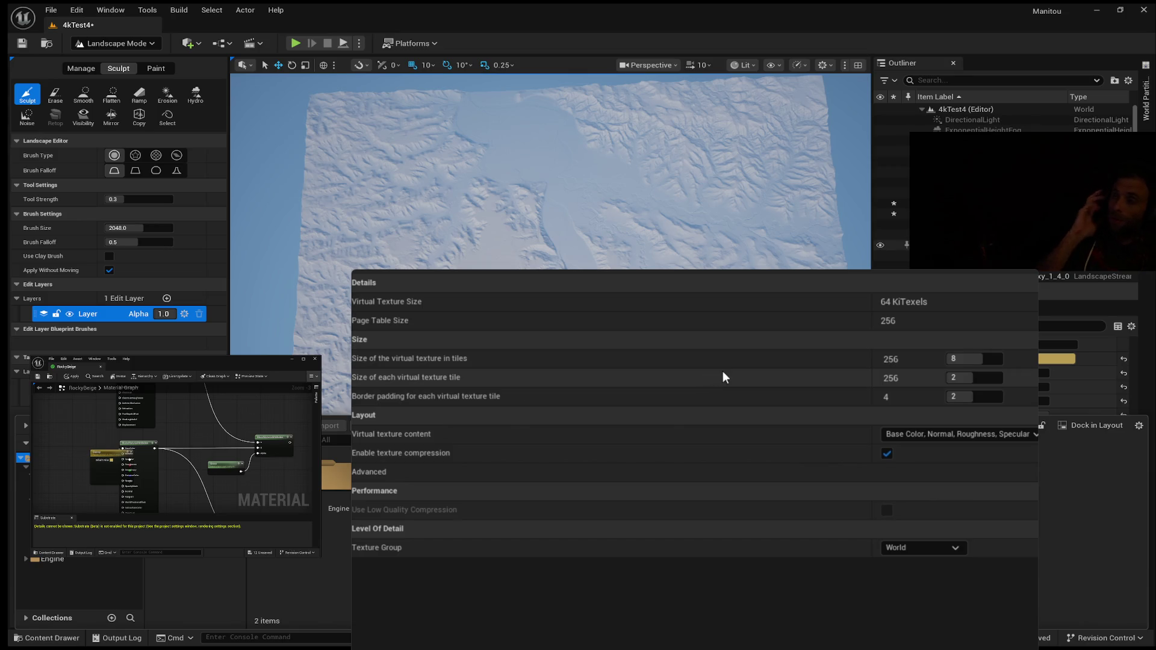
click(964, 352)
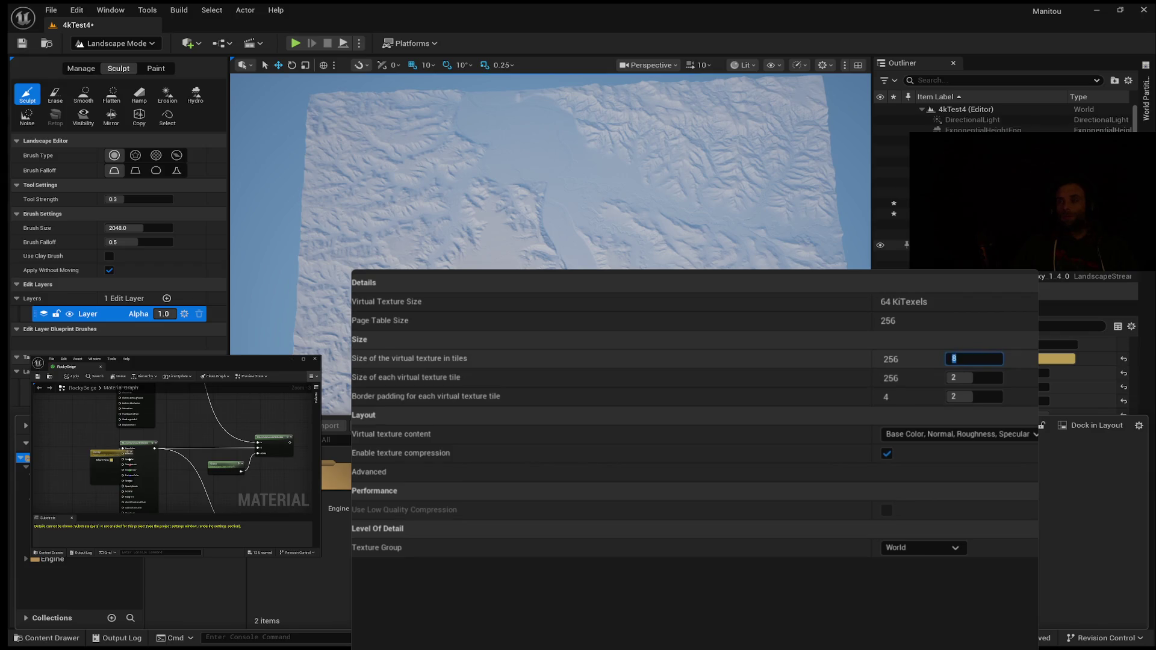
text(10)
key(Return)
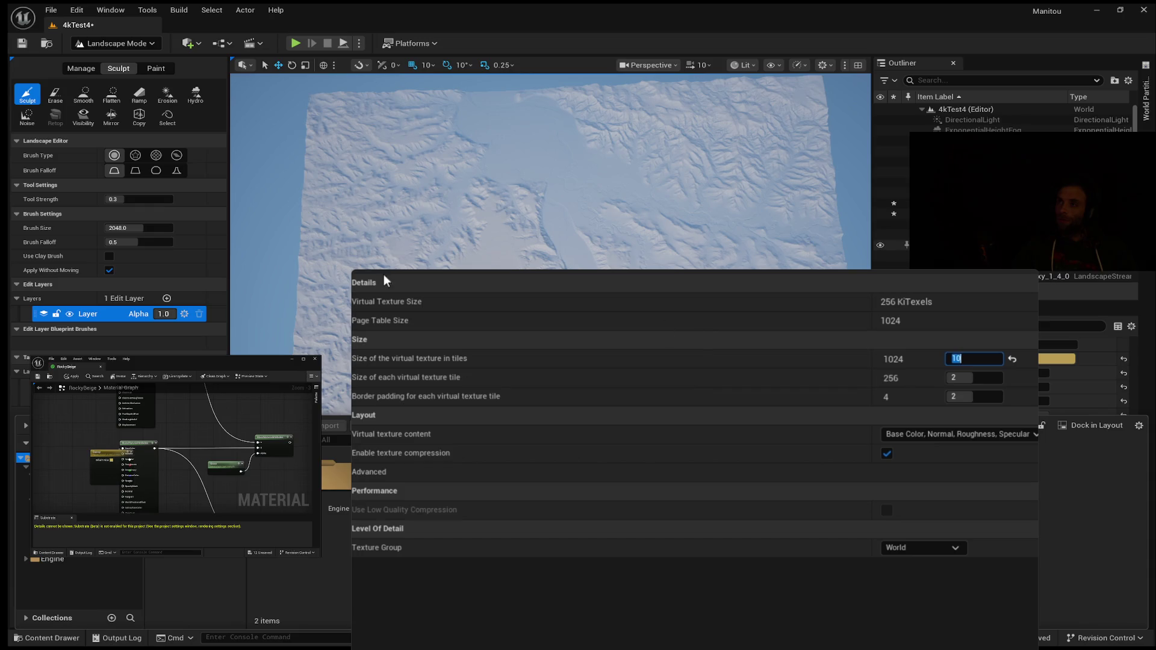
key(Return)
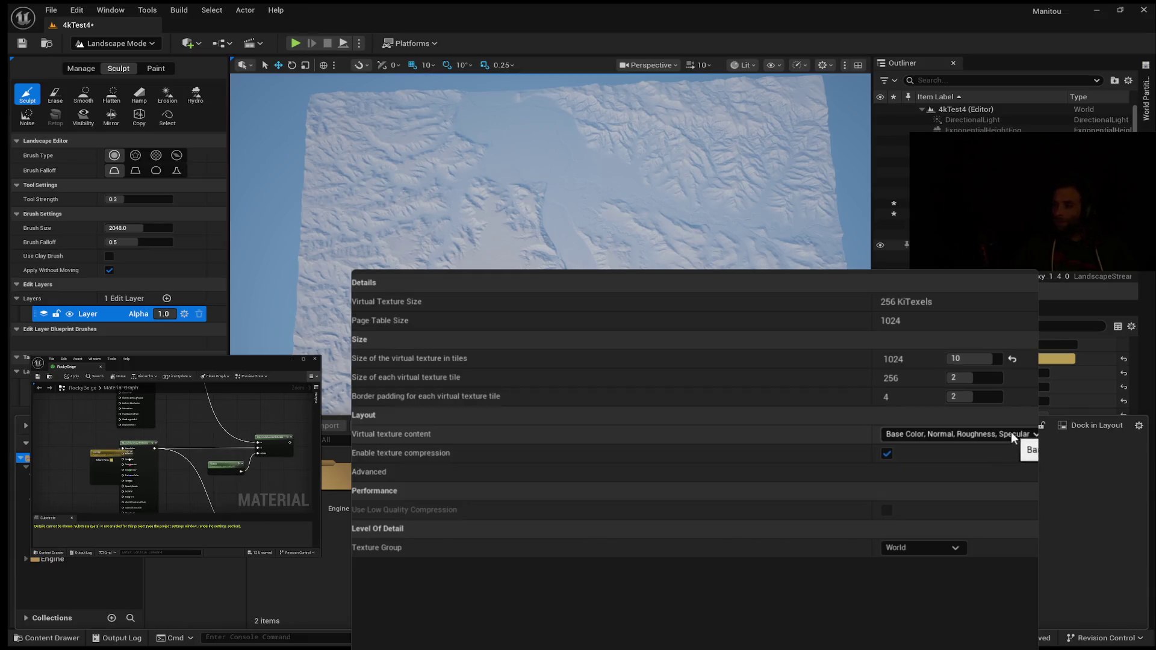
click(1030, 432)
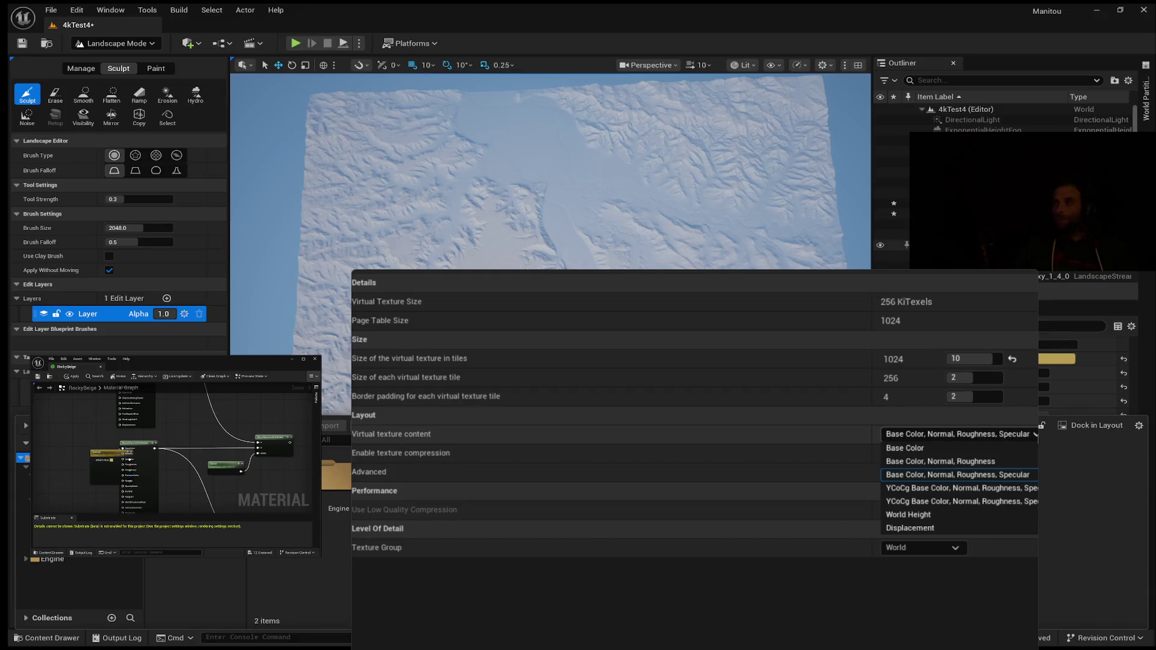
click(990, 471)
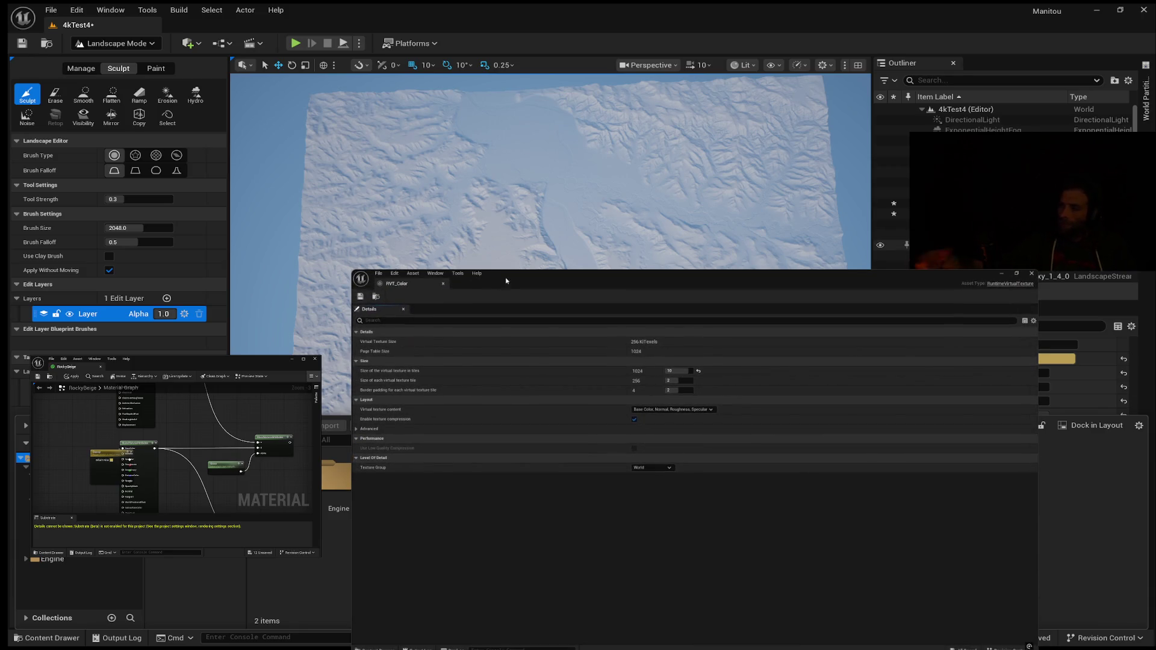
click(442, 284)
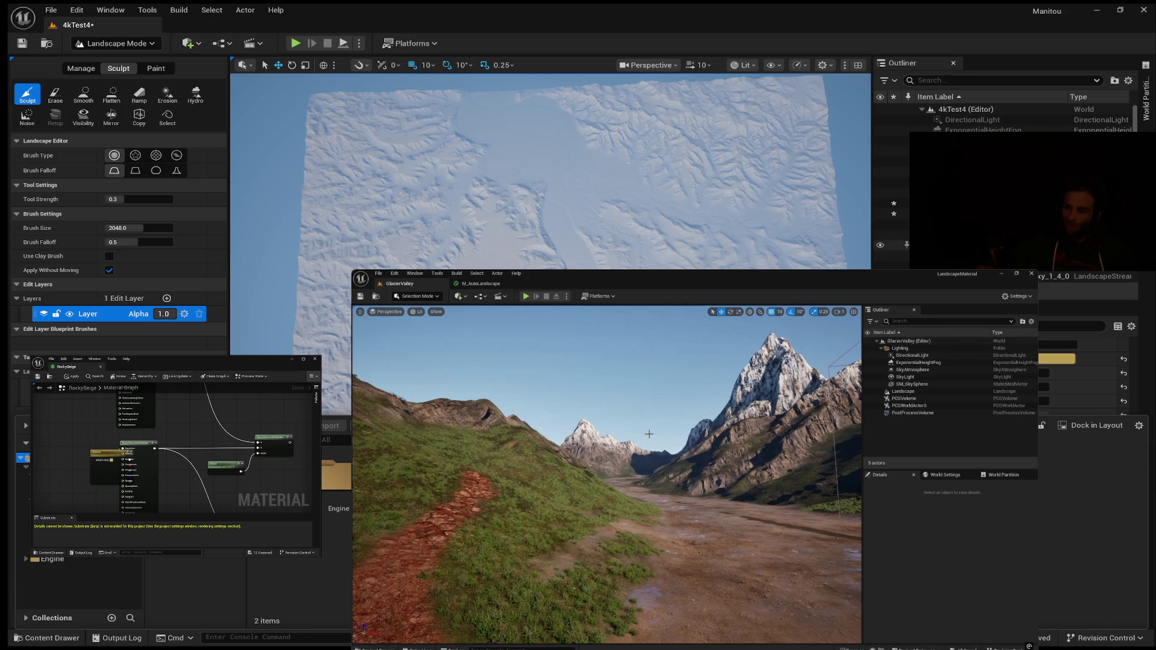
Select the Landscape and add one Draw in Virtual Textures slot under Virtual Texture.
click(903, 391)
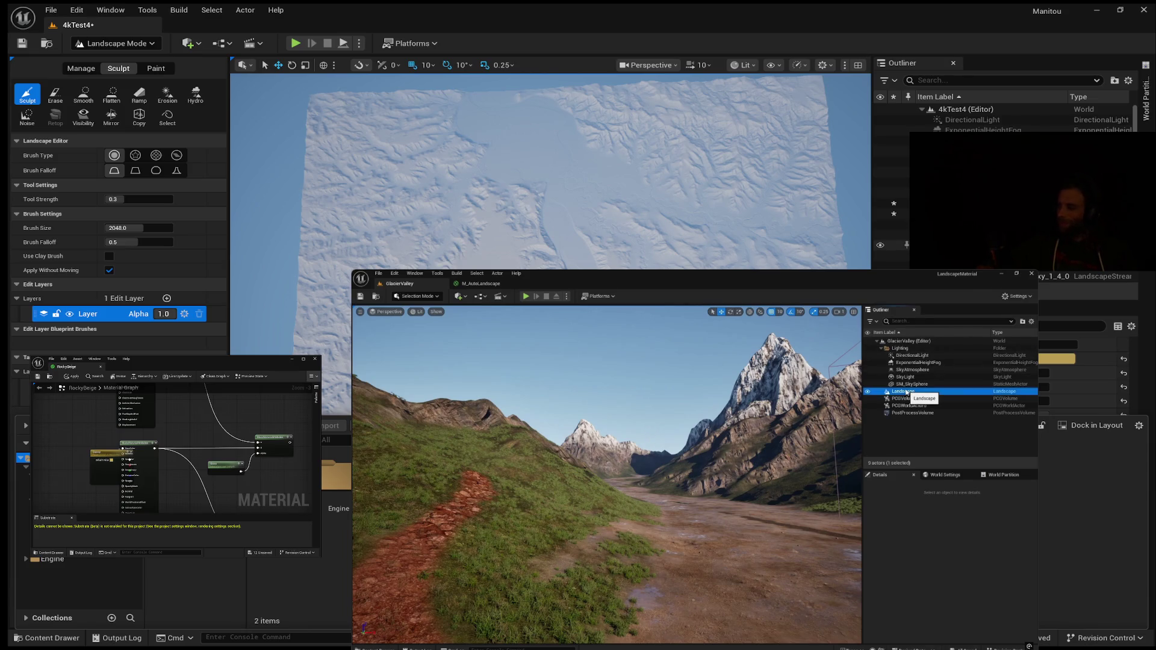
scroll(913, 555, down, 10)
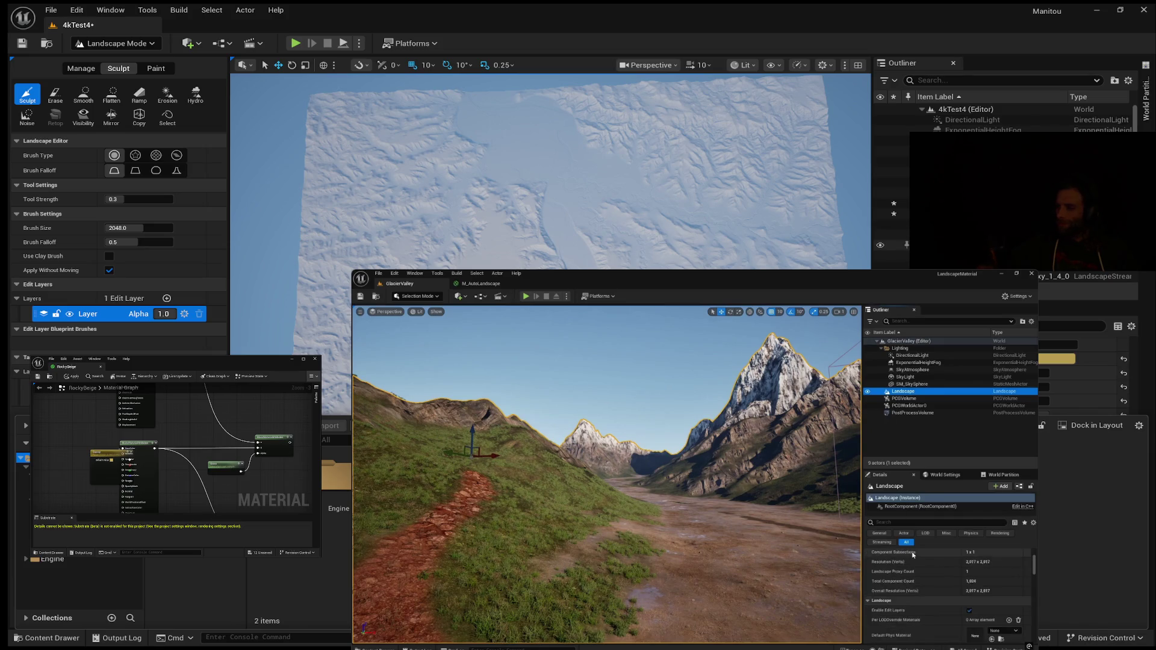
scroll(909, 585, down, 5)
scroll(909, 585, down, 5)
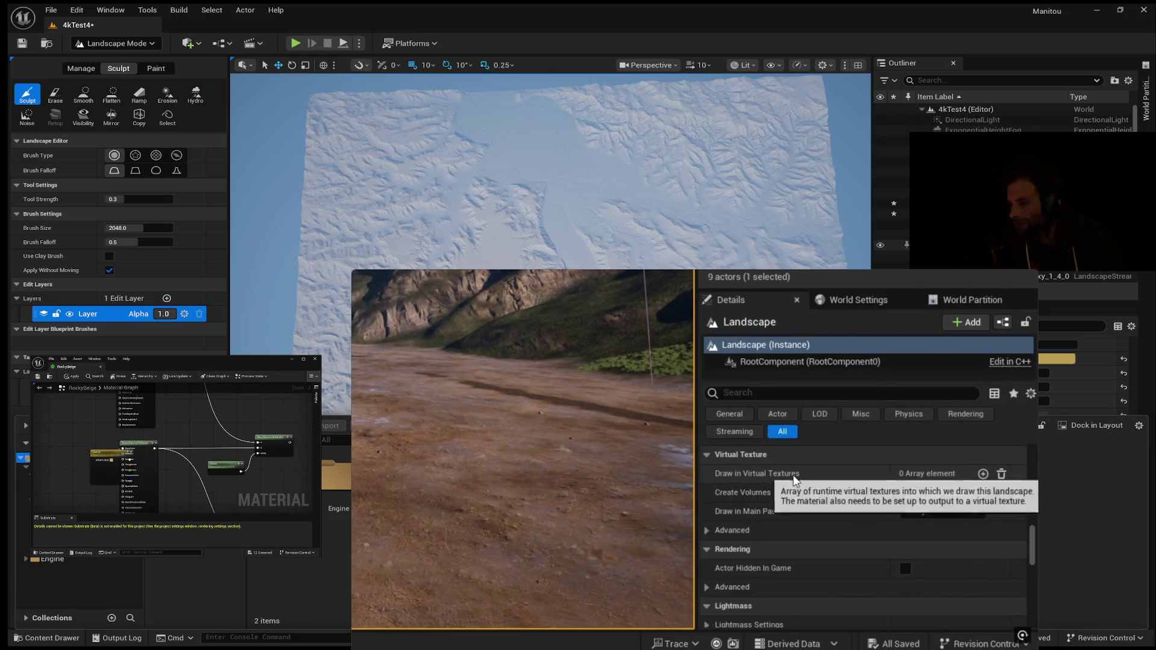
click(982, 474)
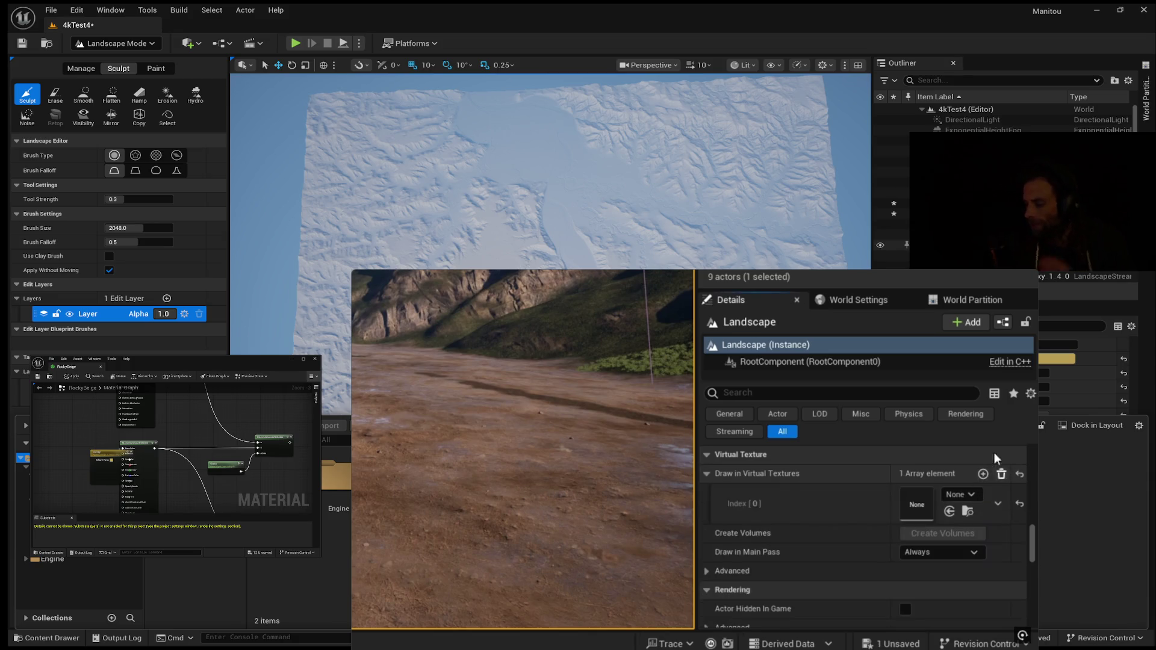
Assign RVT_Color to the landscape's Index [0] slot, then select the PCGVolume.
click(972, 494)
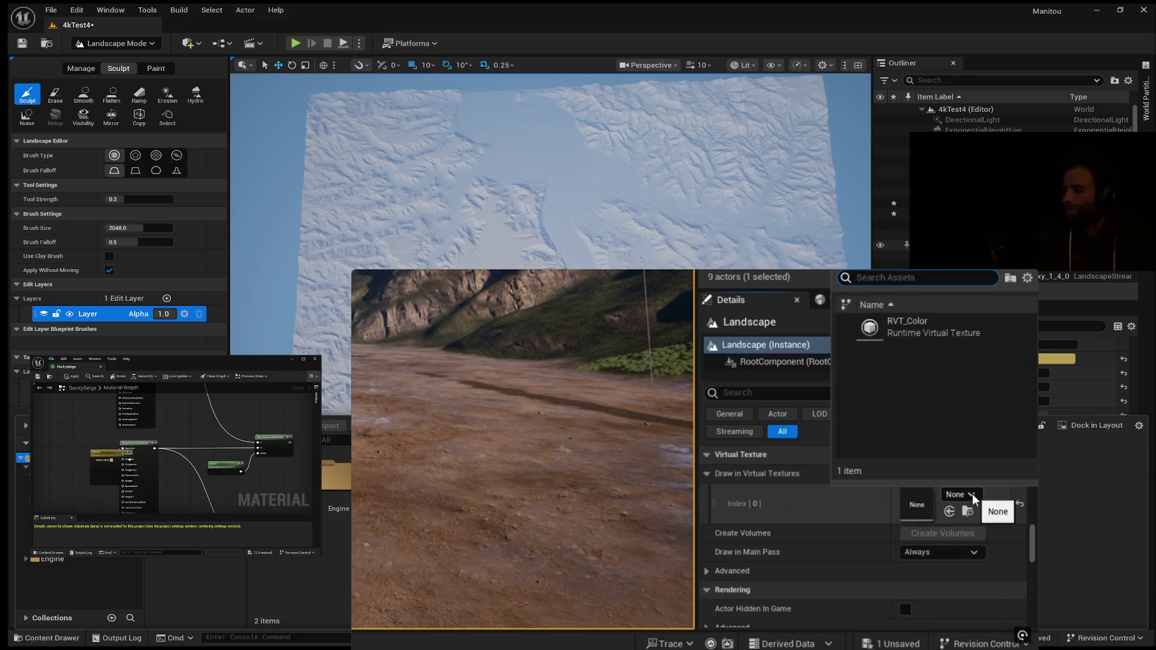
click(921, 326)
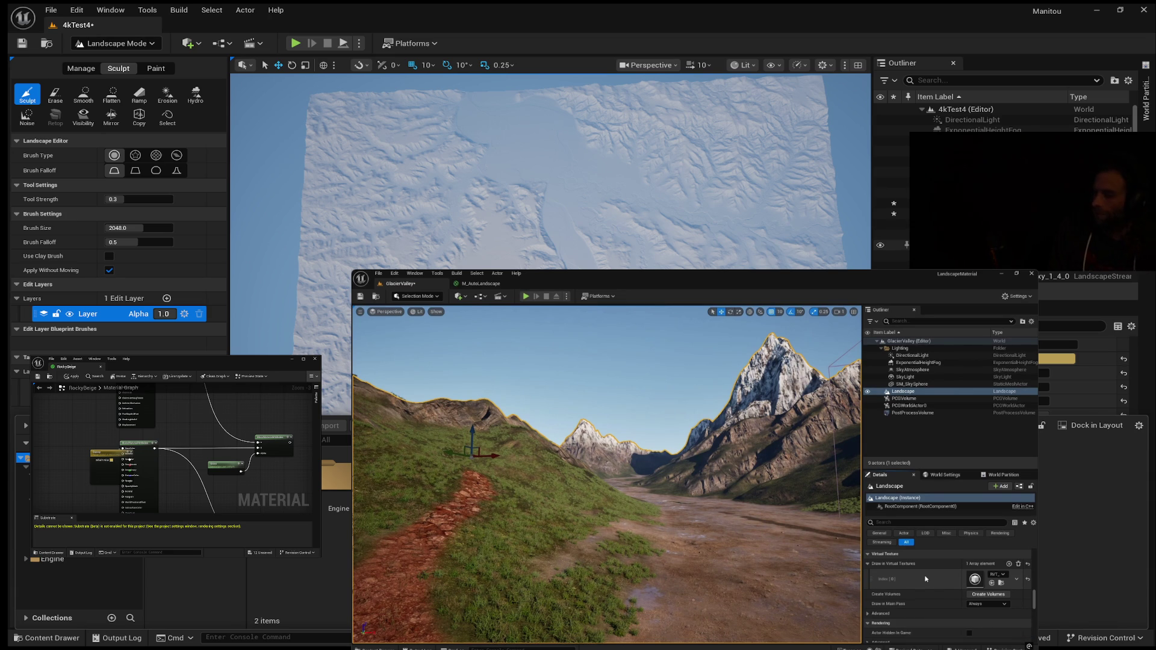
click(912, 398)
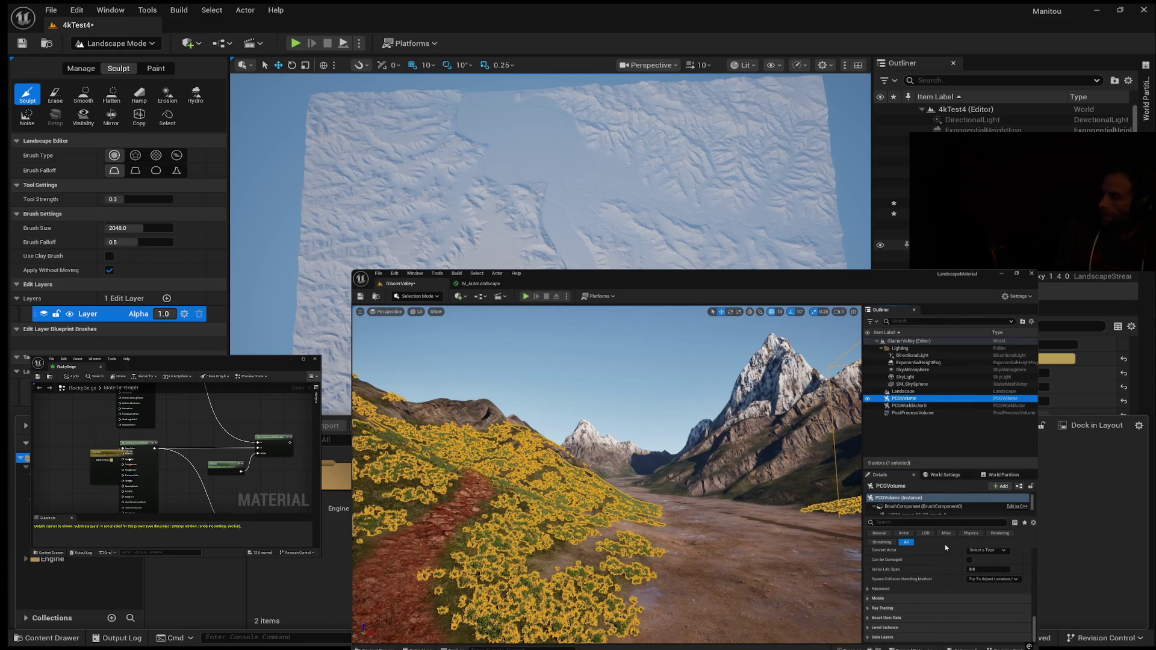
Run Cleanup on the PCGVolume to remove the yellow flowers, then select the Landscape.
scroll(954, 542, up, 5)
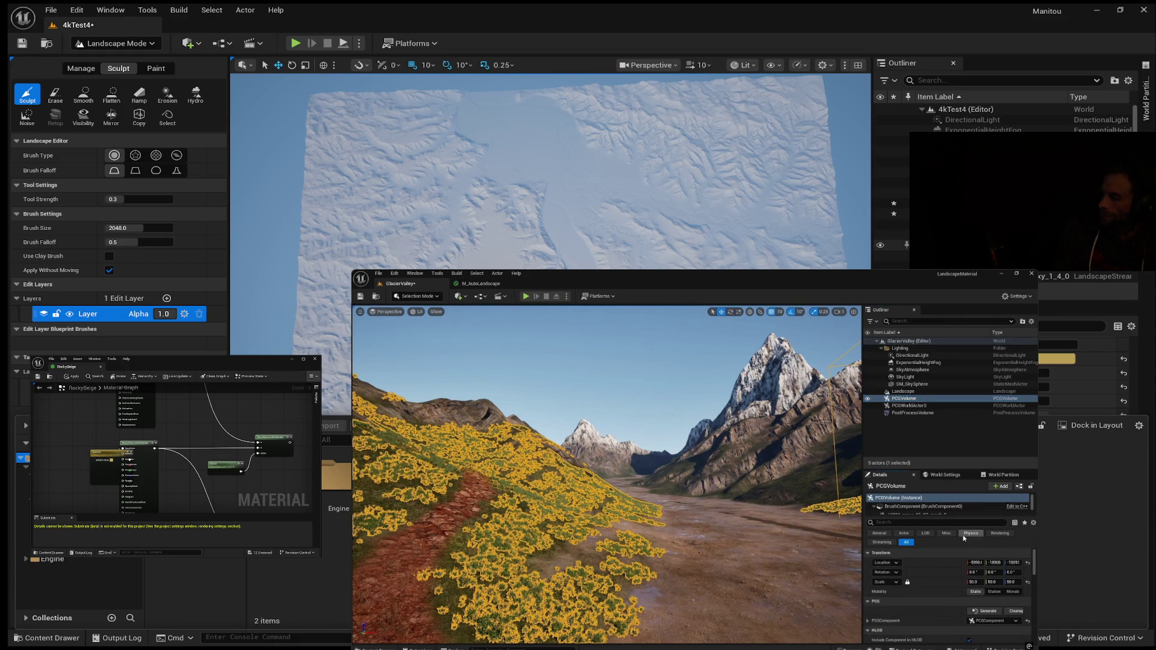
click(1016, 612)
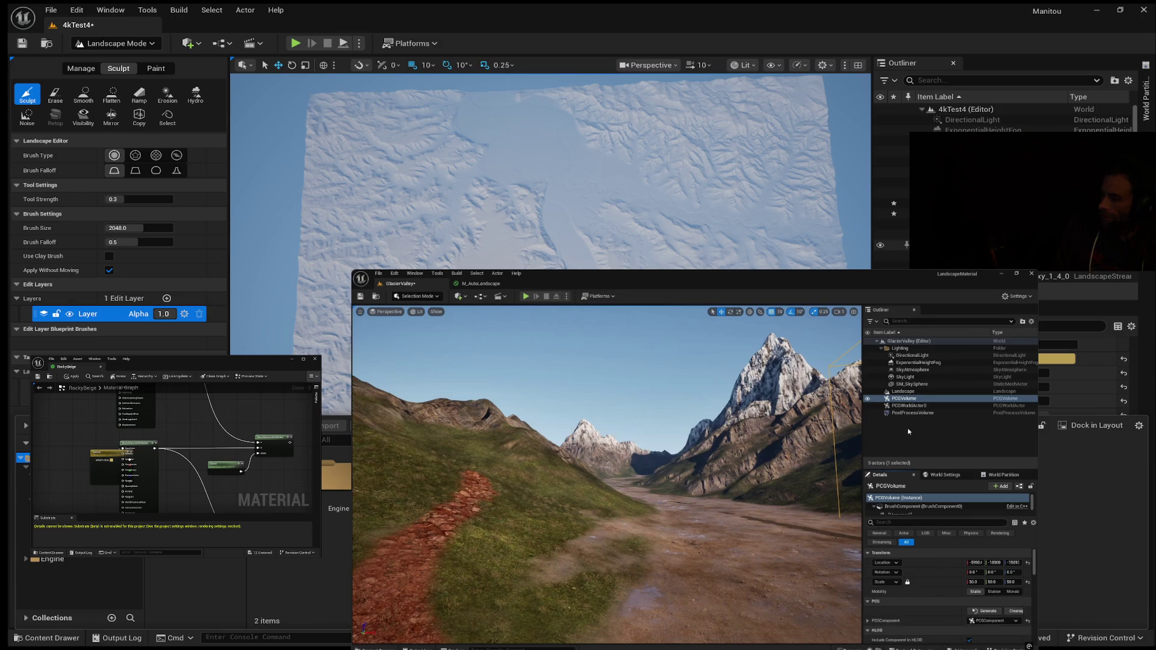
click(903, 392)
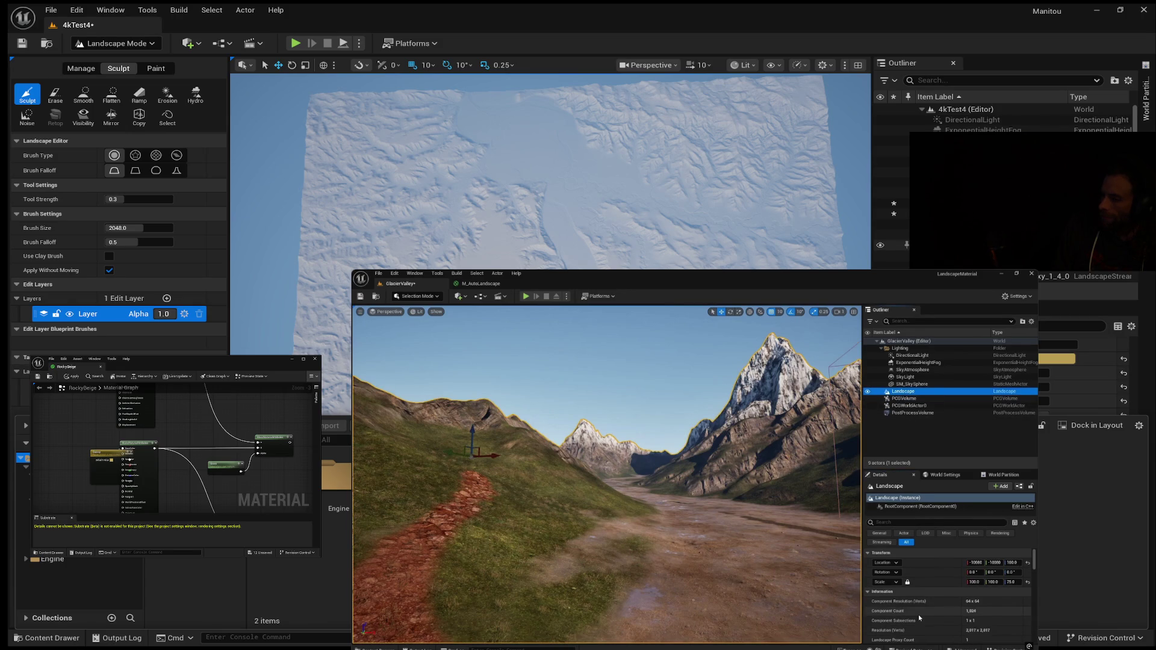
Scroll to the Landscape's Virtual Texture section and create a virtual texture volume around it.
scroll(927, 611, down, 6)
scroll(942, 603, down, 5)
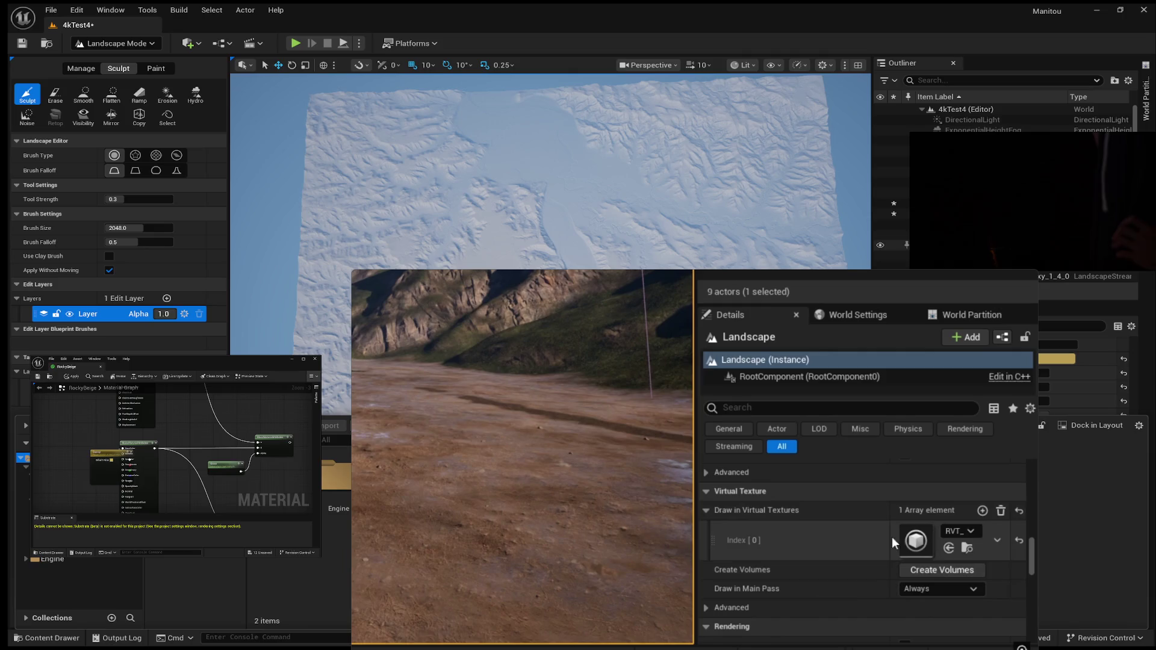
click(951, 570)
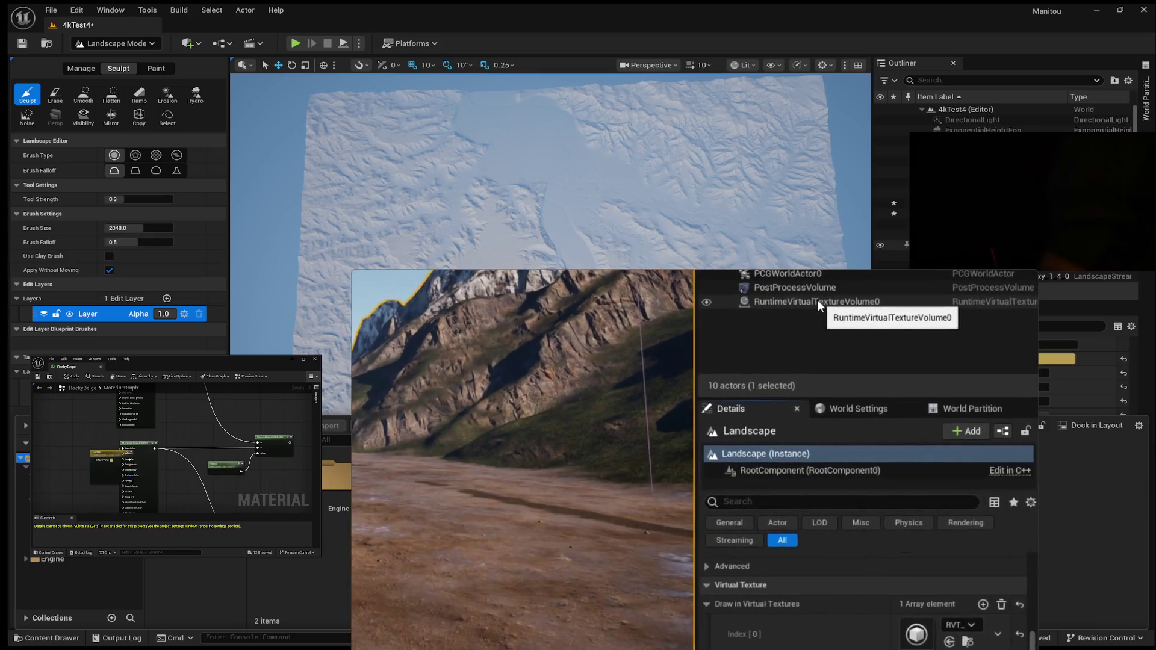
Rename RuntimeVirtualTextureVolume0 to RVTV_Color.
click(818, 301)
key(F2)
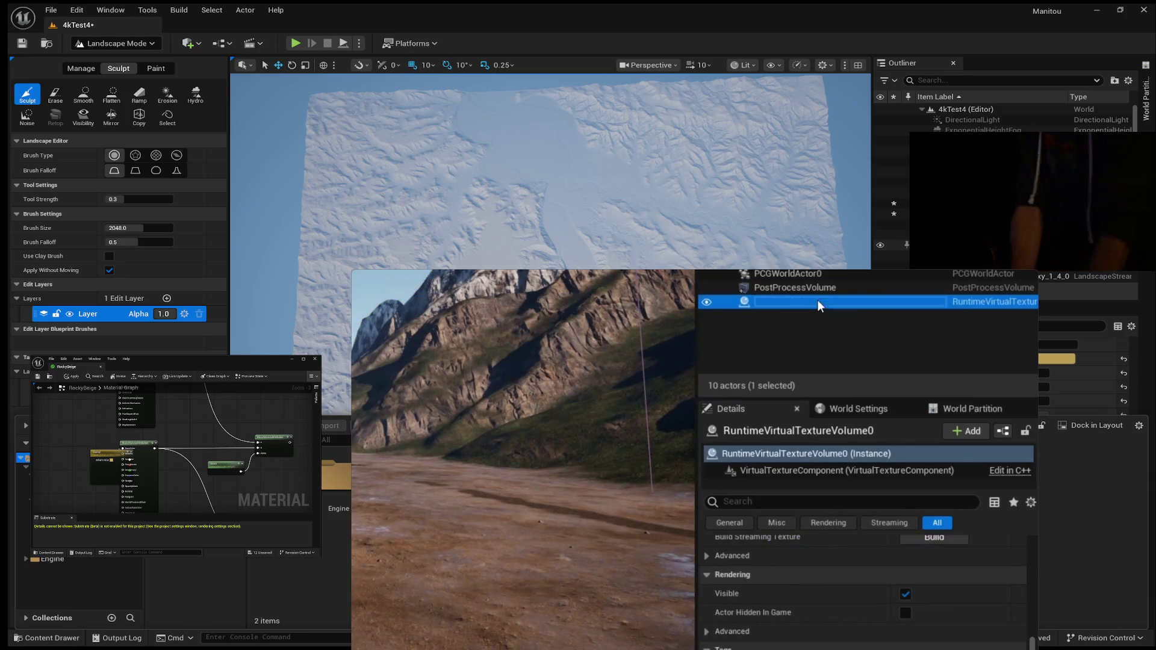
text(RVTV)
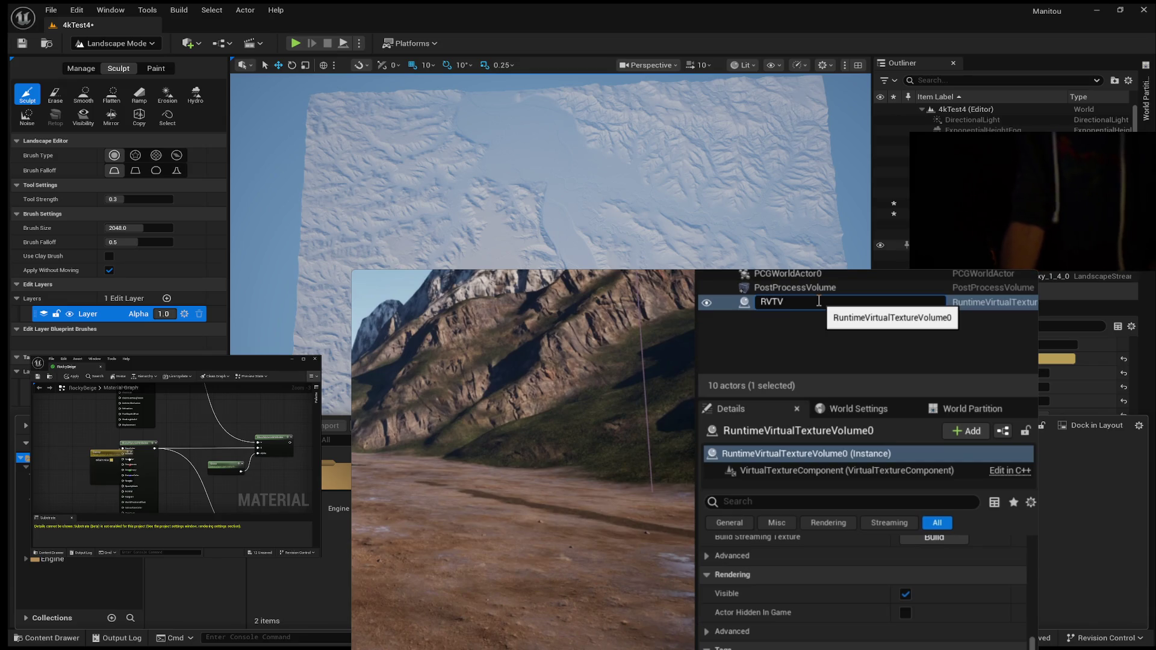
text(_Color)
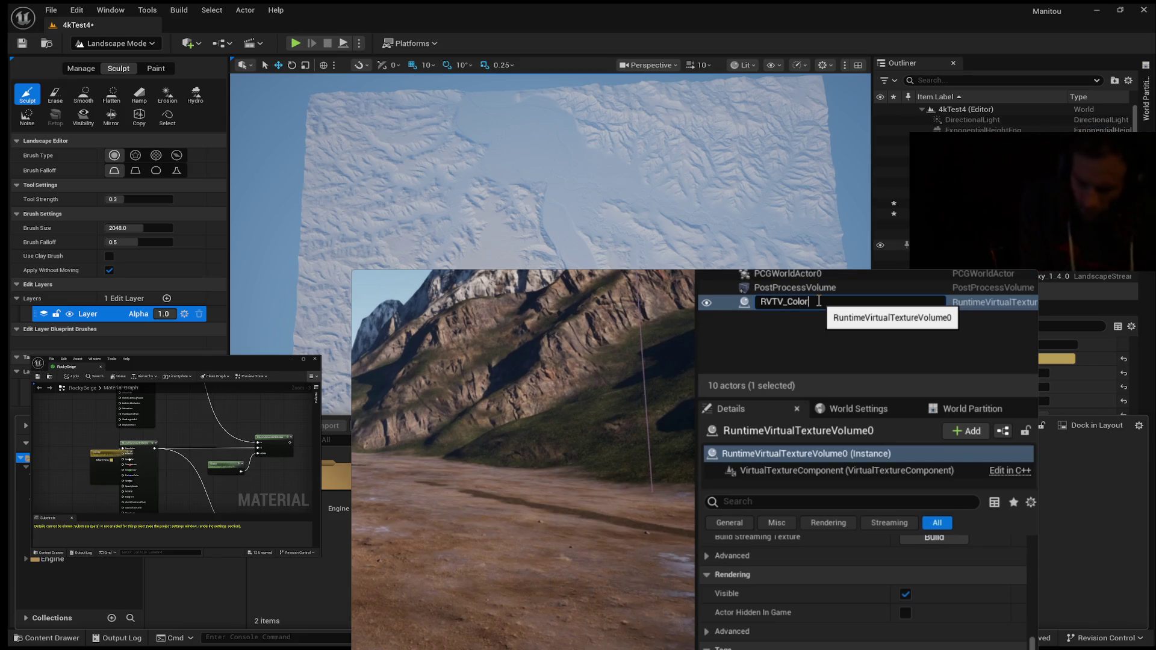
key(Return)
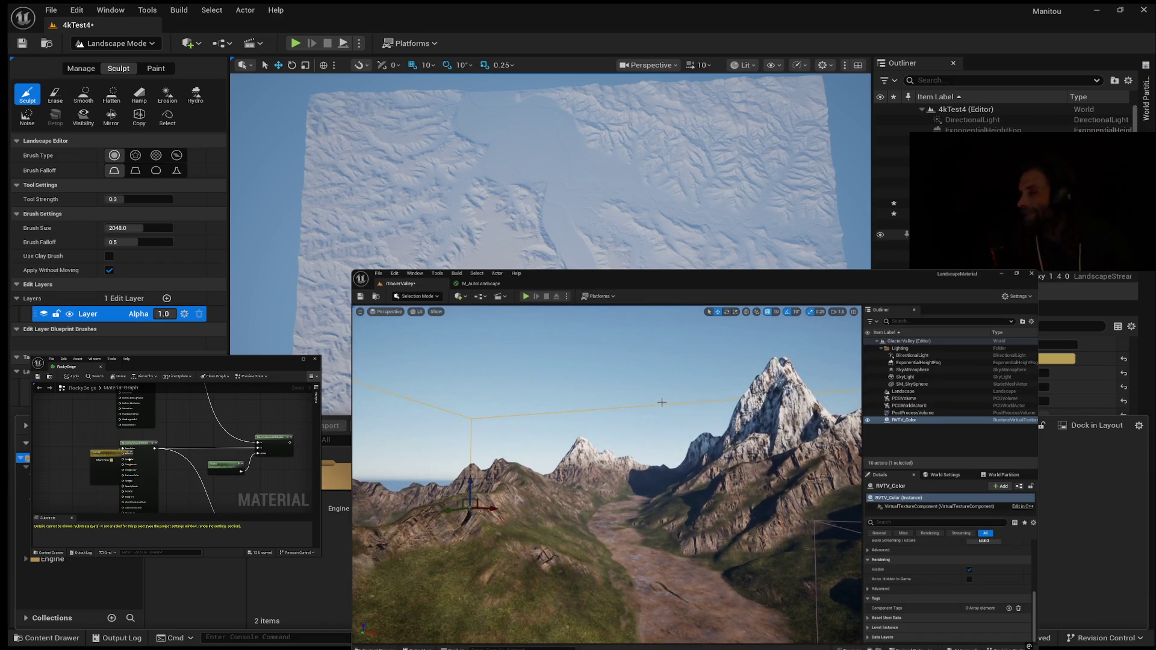
mouse_move(1028, 484)
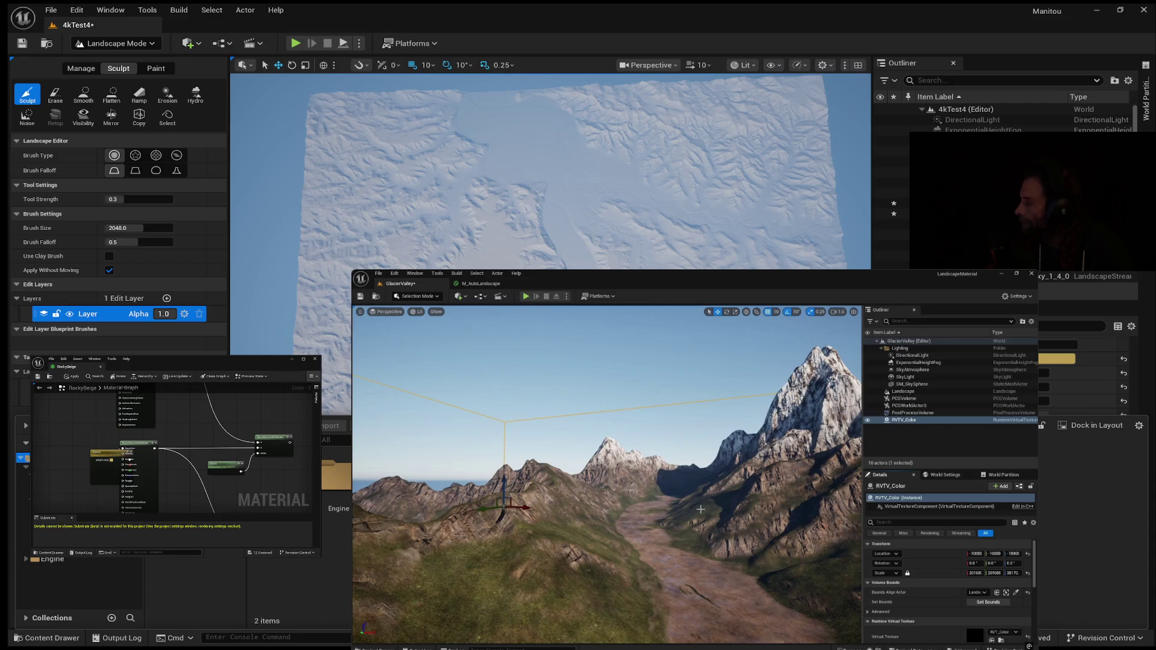
Switch to the M_AutoLandscape graph and pan to the Layer Blend and Final Output nodes.
click(480, 283)
scroll(588, 400, down, 1)
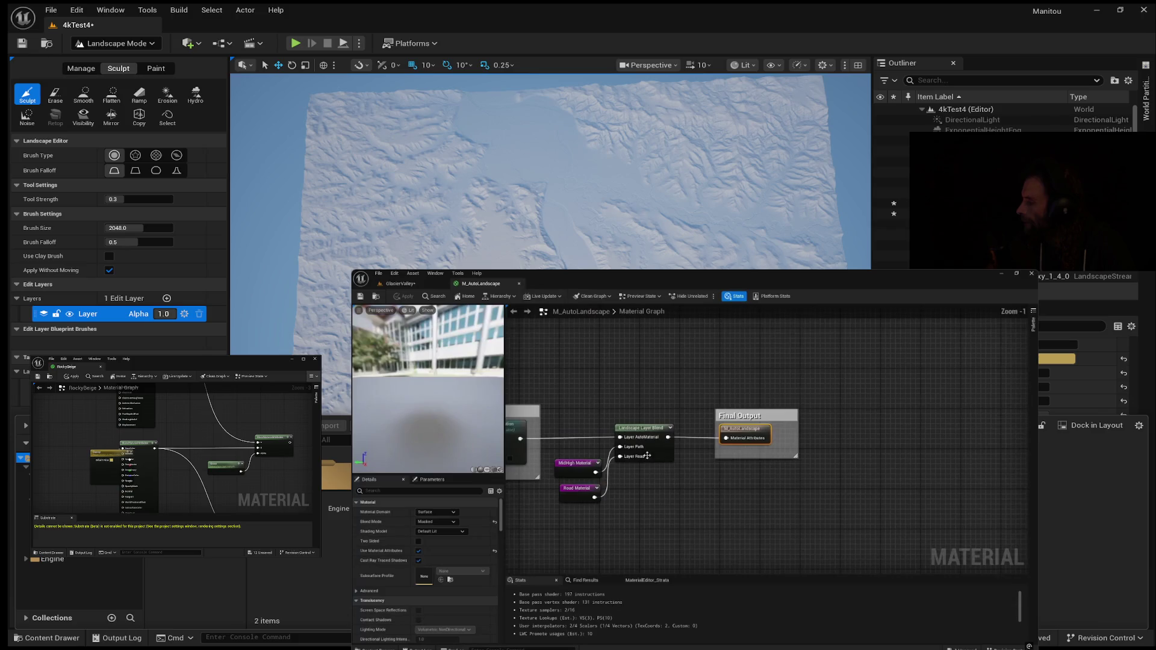
drag(606, 408, 631, 429)
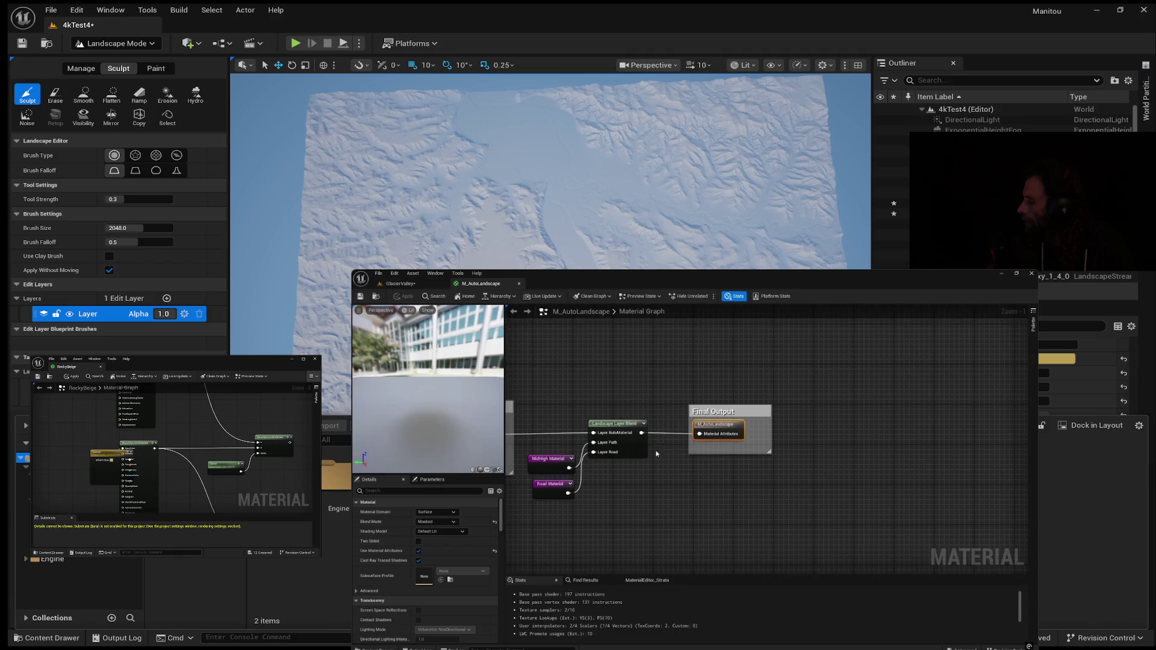
mouse_move(671, 416)
mouse_down()
mouse_move(639, 412)
mouse_move(959, 406)
mouse_up()
click(677, 406)
mouse_move(747, 473)
mouse_down()
mouse_move(807, 474)
mouse_move(731, 485)
mouse_up()
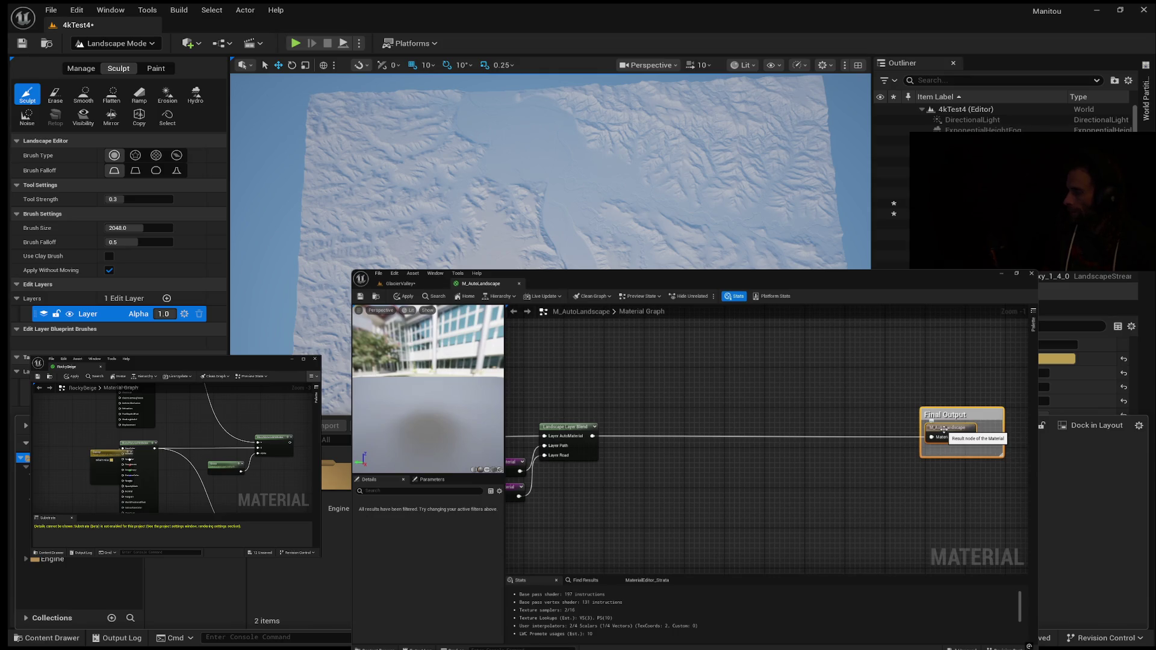
click(783, 458)
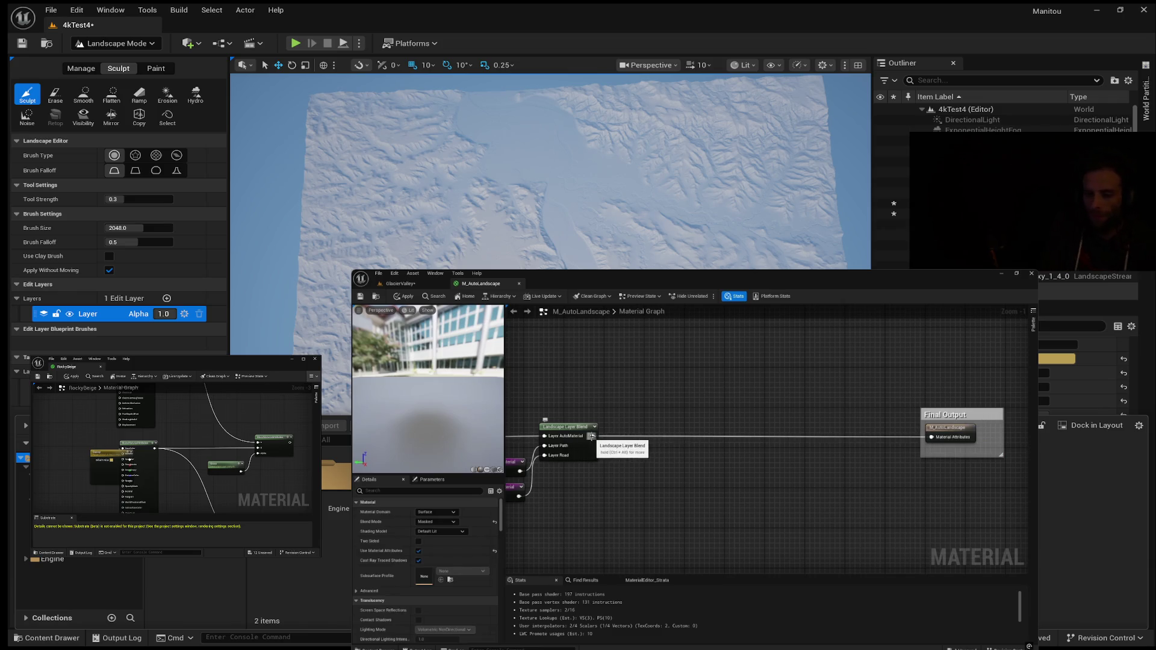
Add a GetMaterialAttributes node on the Layer Blend output and disconnect the blend from Final Output.
mouse_move(591, 436)
mouse_down()
mouse_move(677, 469)
mouse_move(658, 459)
mouse_up()
text(get)
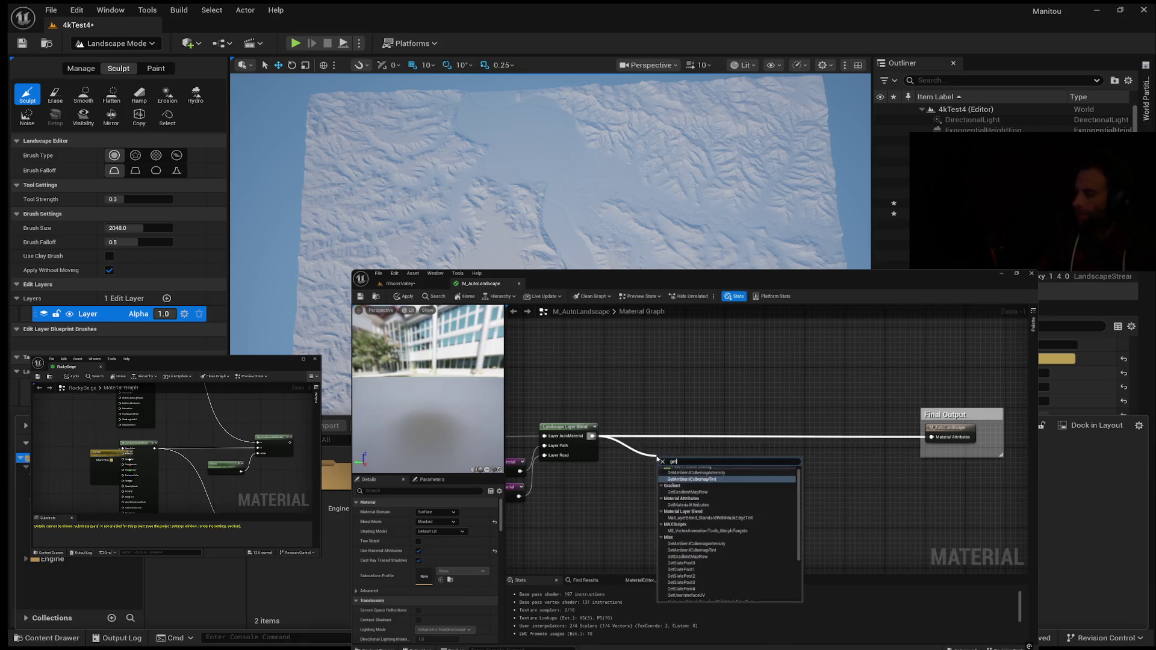
text( material)
click(692, 476)
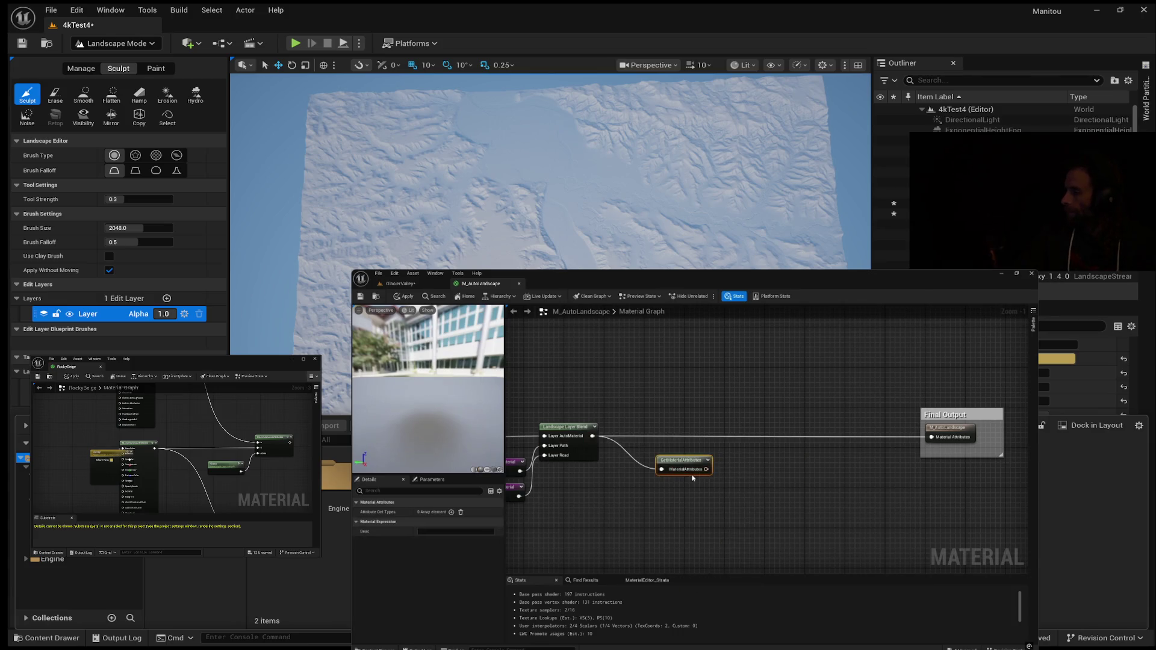
alt+click(945, 441)
drag(695, 465, 672, 431)
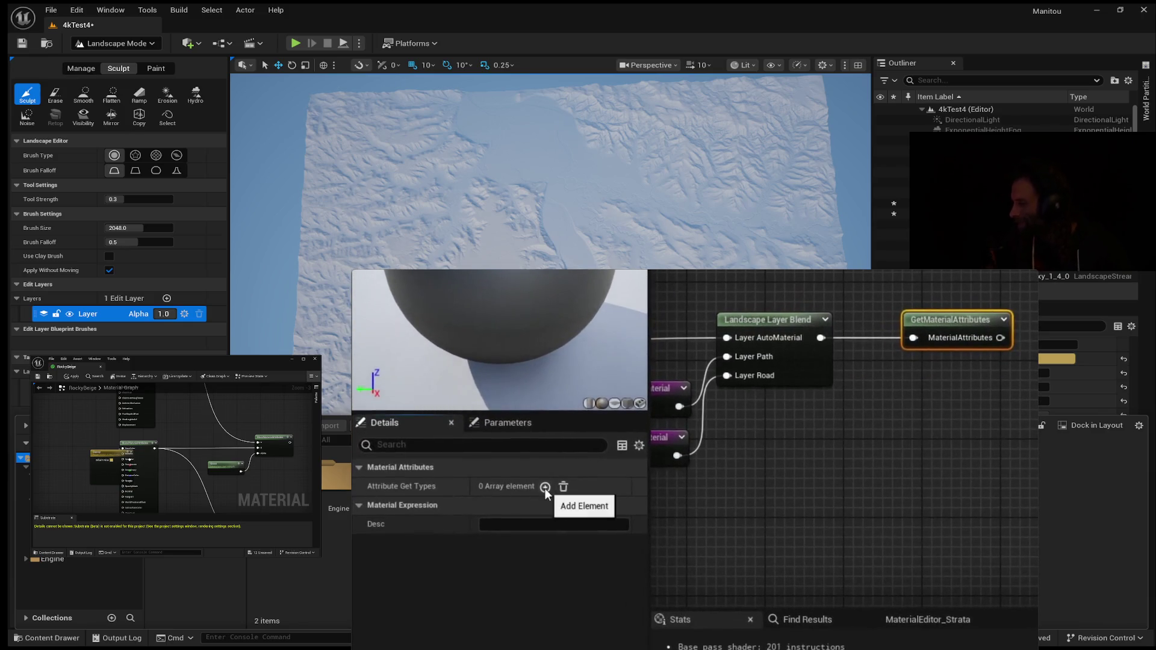
Set the node's attribute outputs to BaseColor, Specular, Roughness and Normal, removing Metallic.
click(546, 488)
click(545, 488)
click(548, 487)
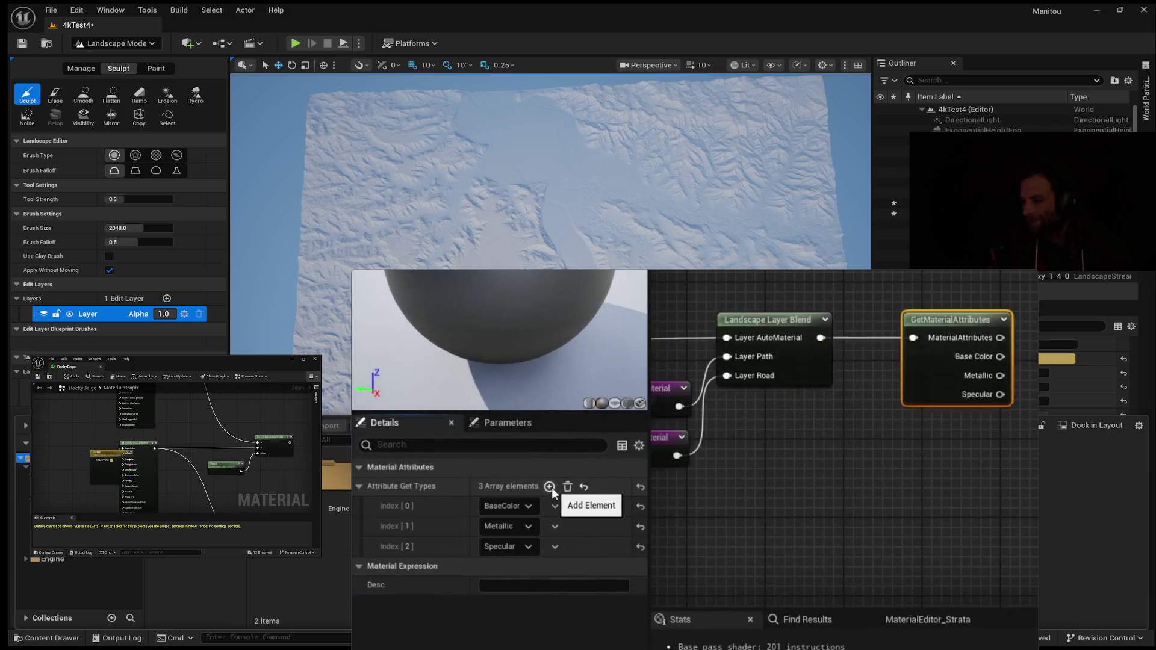
click(549, 487)
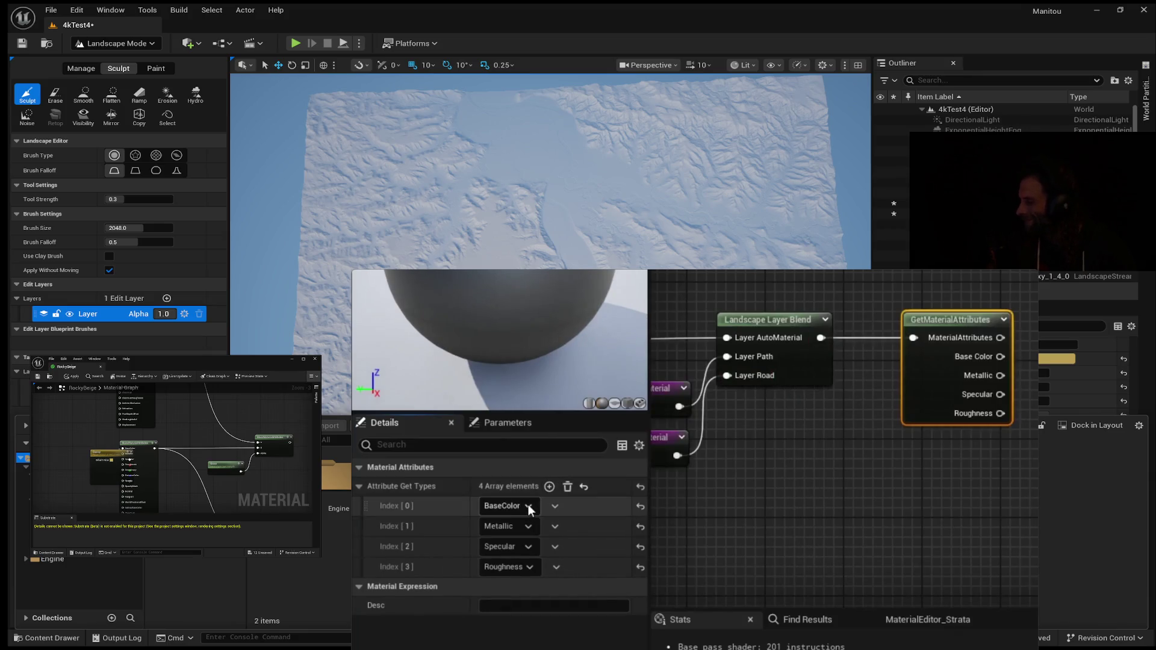
click(553, 526)
click(576, 563)
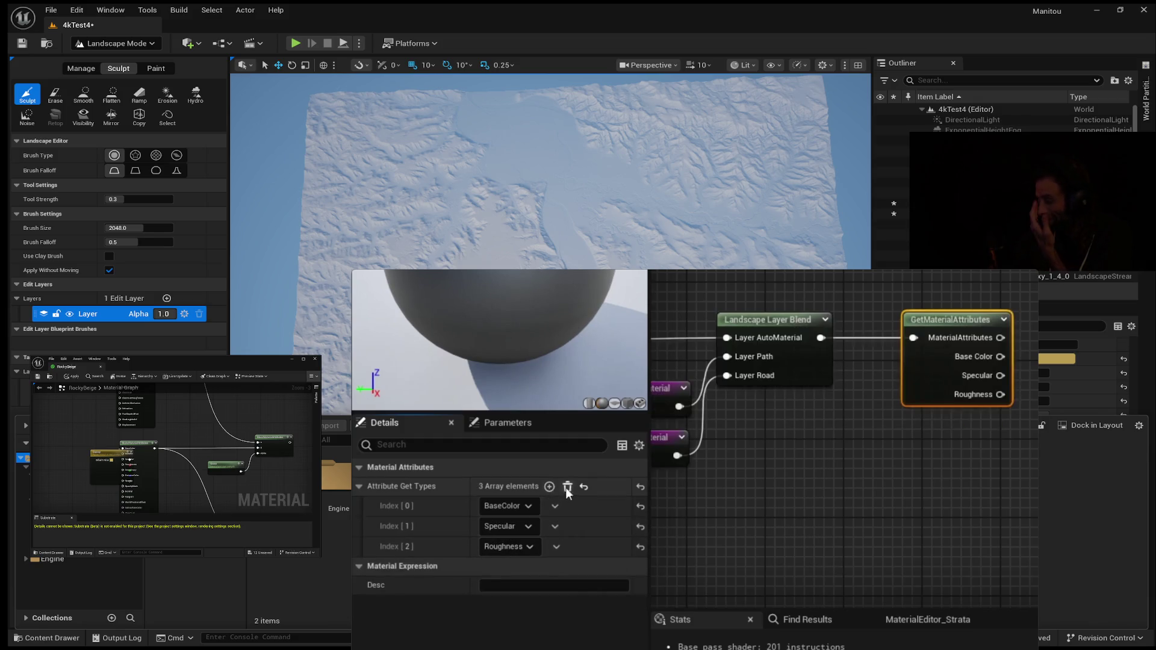
click(549, 486)
click(527, 568)
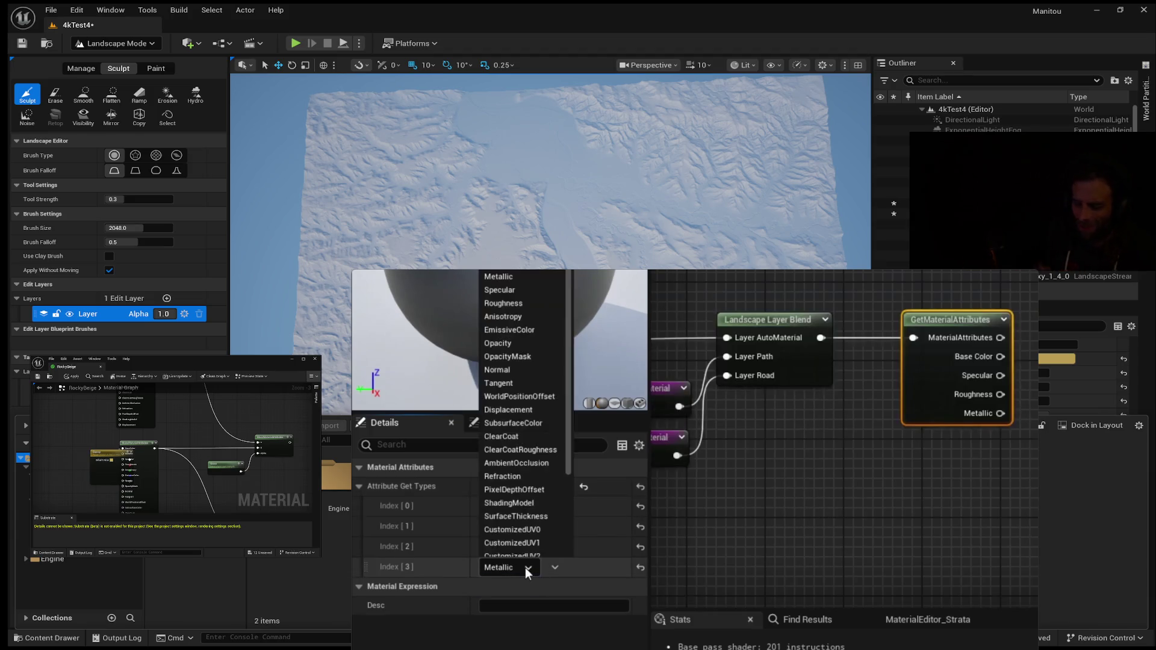
click(505, 370)
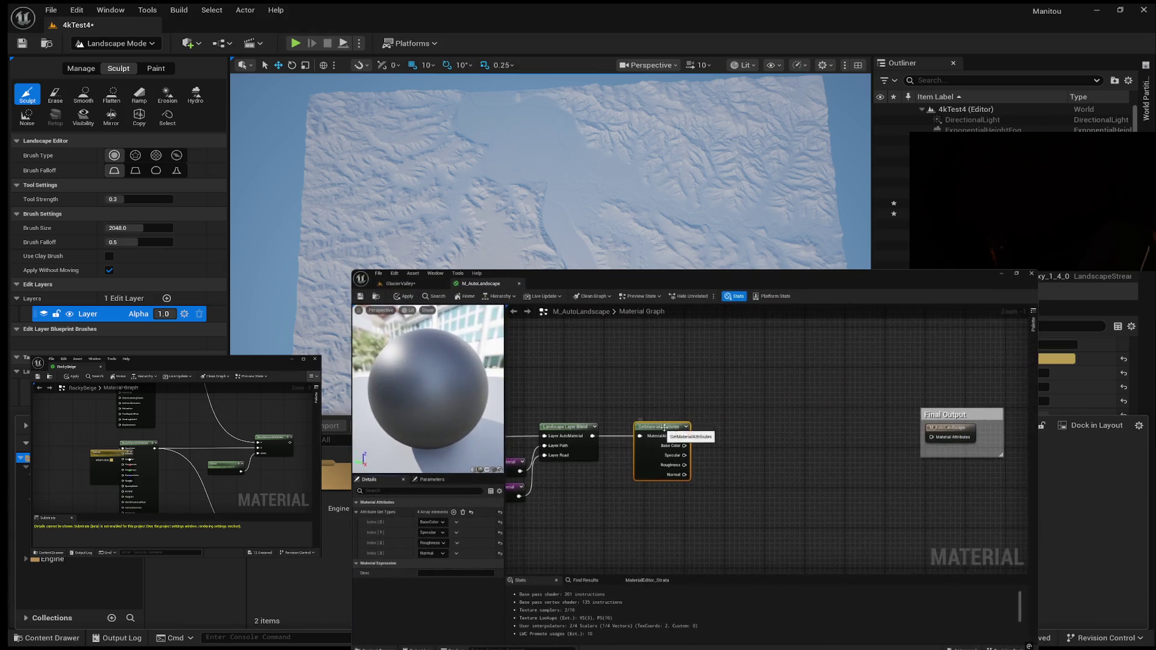
drag(715, 457, 675, 483)
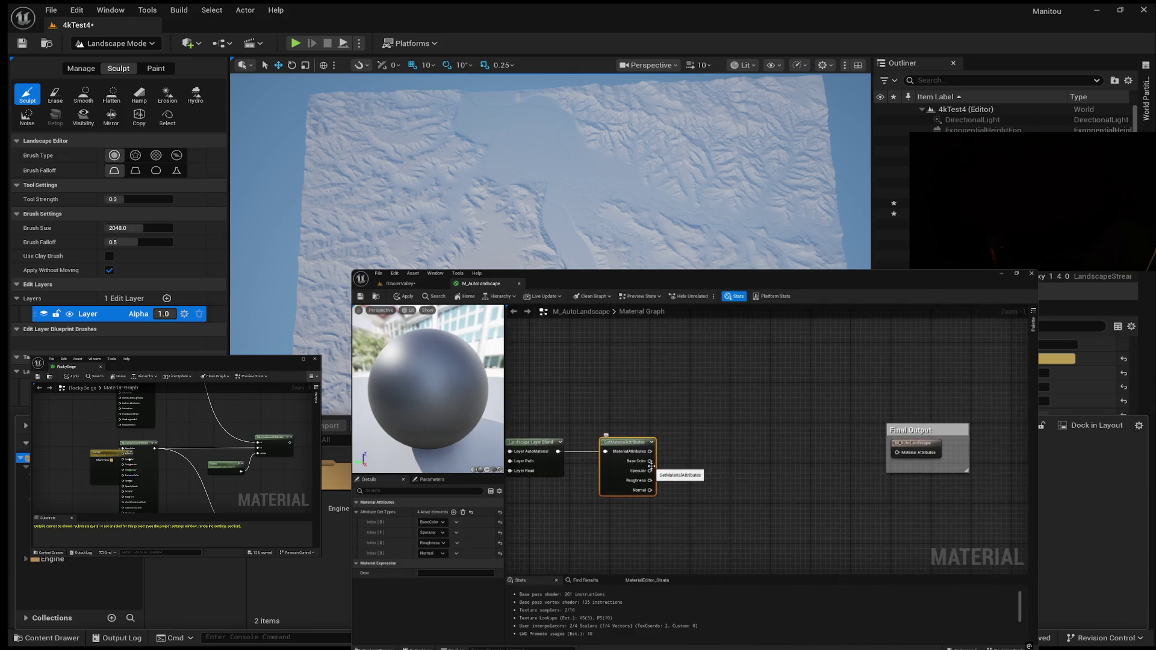
Add a Runtime Virtual Texture Output node and connect Base Color to its BaseColor input.
right_click(688, 451)
text(runtime)
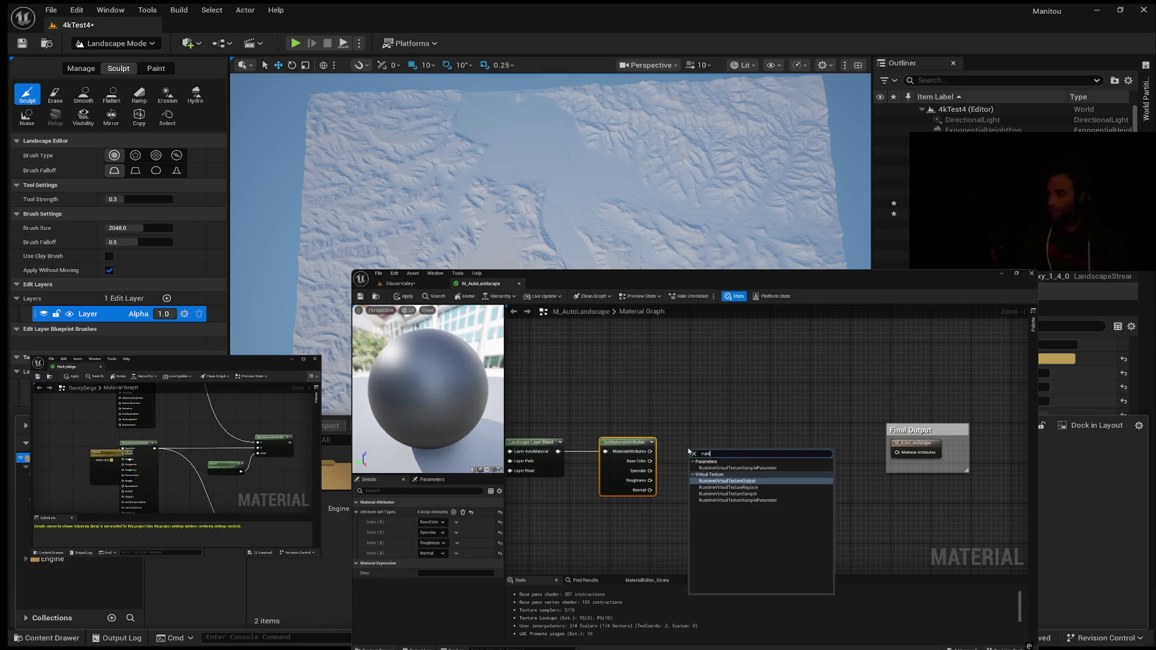
click(729, 481)
drag(730, 469, 727, 459)
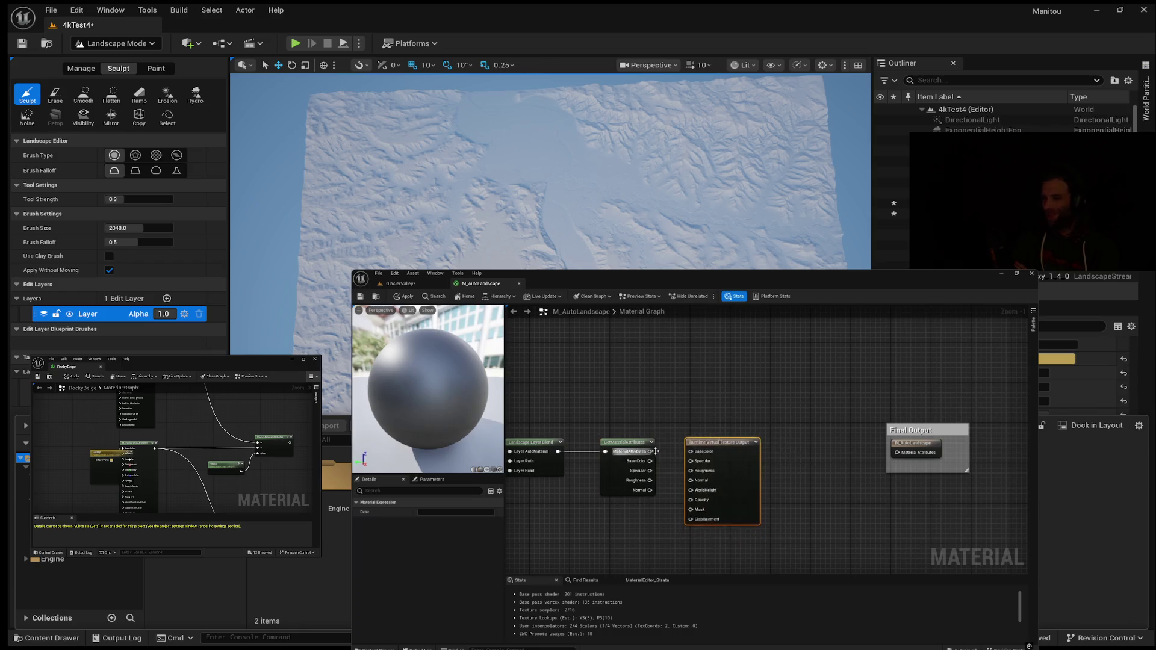
mouse_move(650, 459)
mouse_down()
mouse_move(680, 466)
mouse_move(692, 455)
mouse_move(665, 486)
mouse_move(690, 481)
mouse_up()
drag(720, 441, 715, 451)
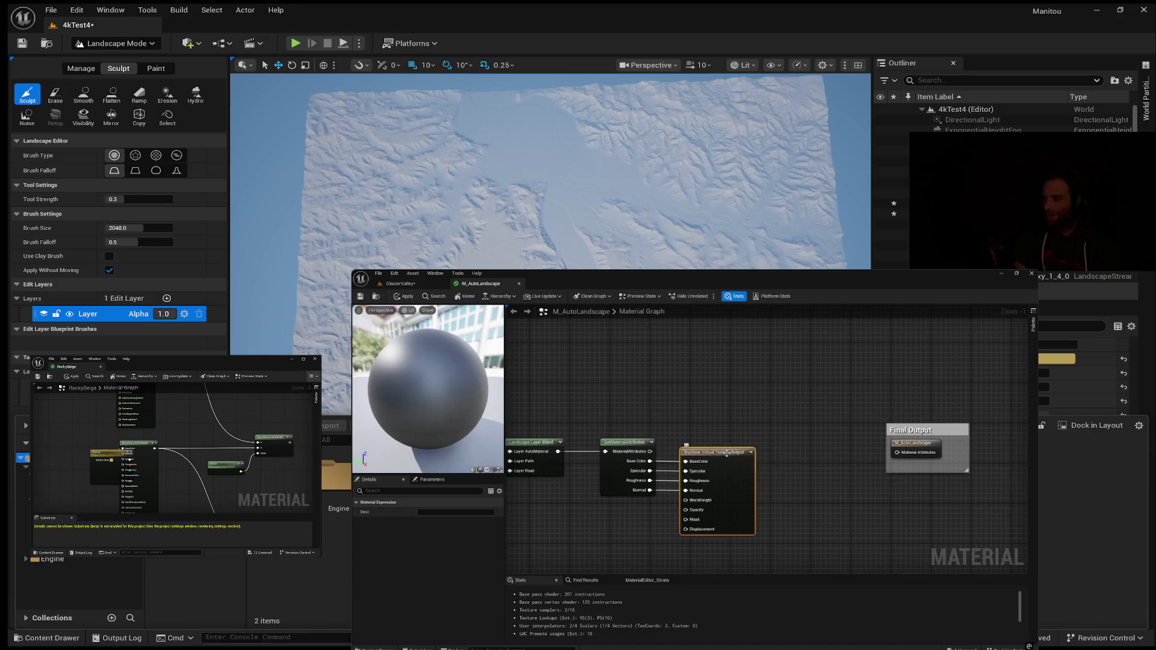
Move the Final Output comment box further right to make room for new nodes.
drag(796, 470, 702, 444)
click(806, 413)
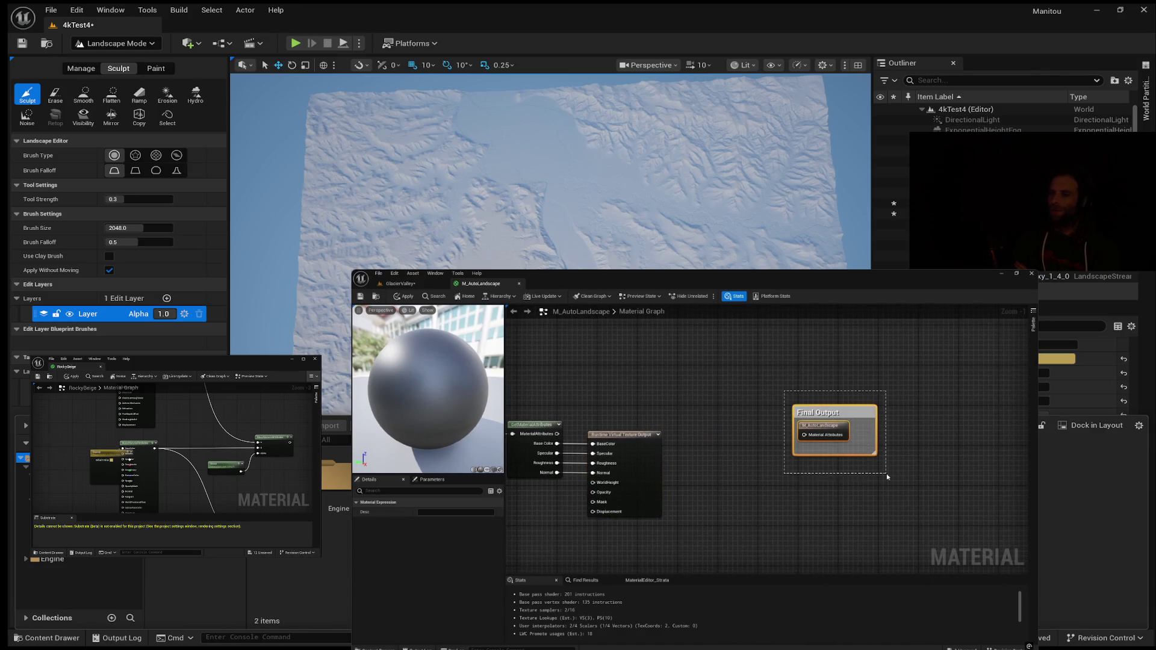
drag(844, 420, 914, 421)
drag(736, 457, 720, 450)
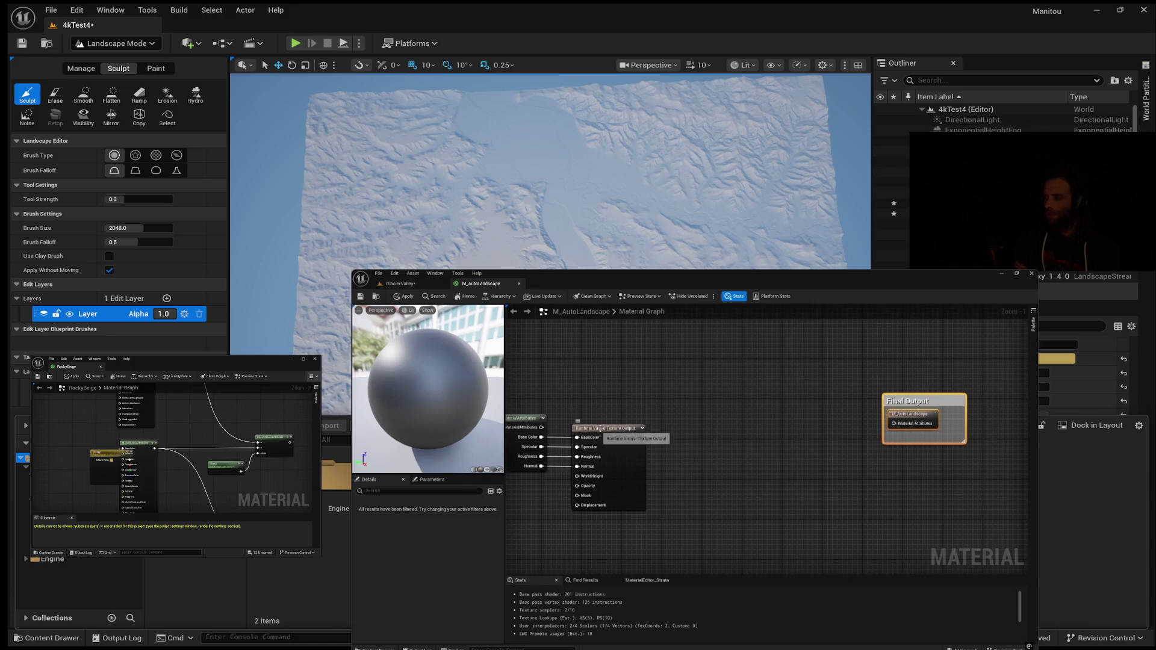
right_click(706, 439)
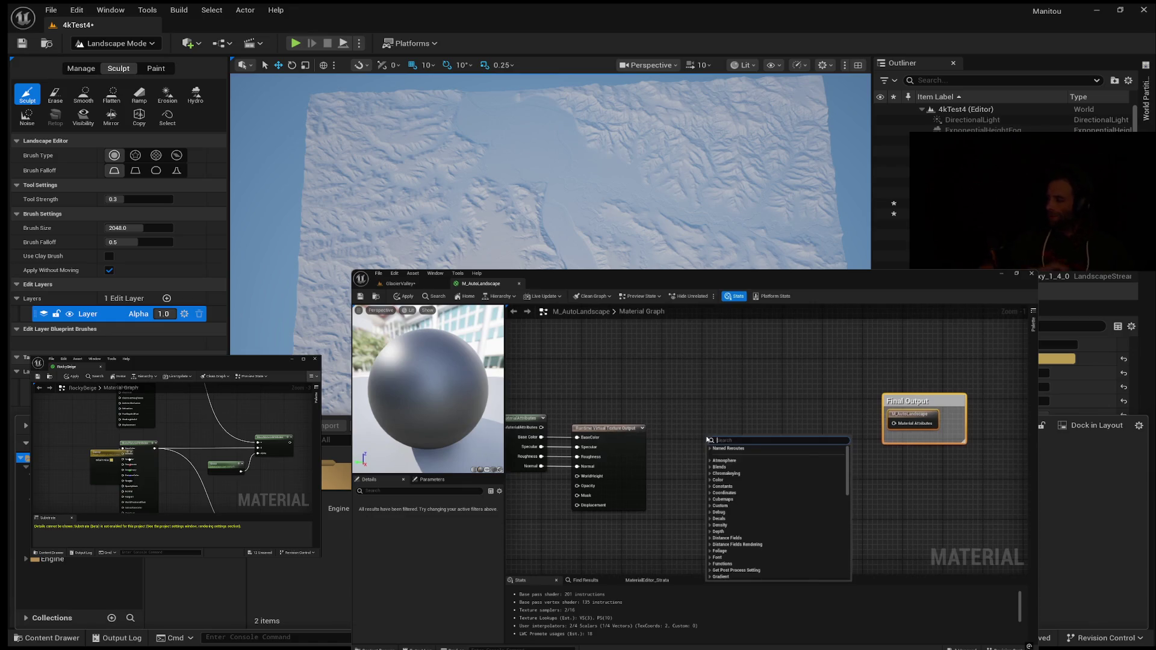
Add a Runtime Virtual Texture Sample node and set its Virtual Texture to RVT_Color.
text(runtime)
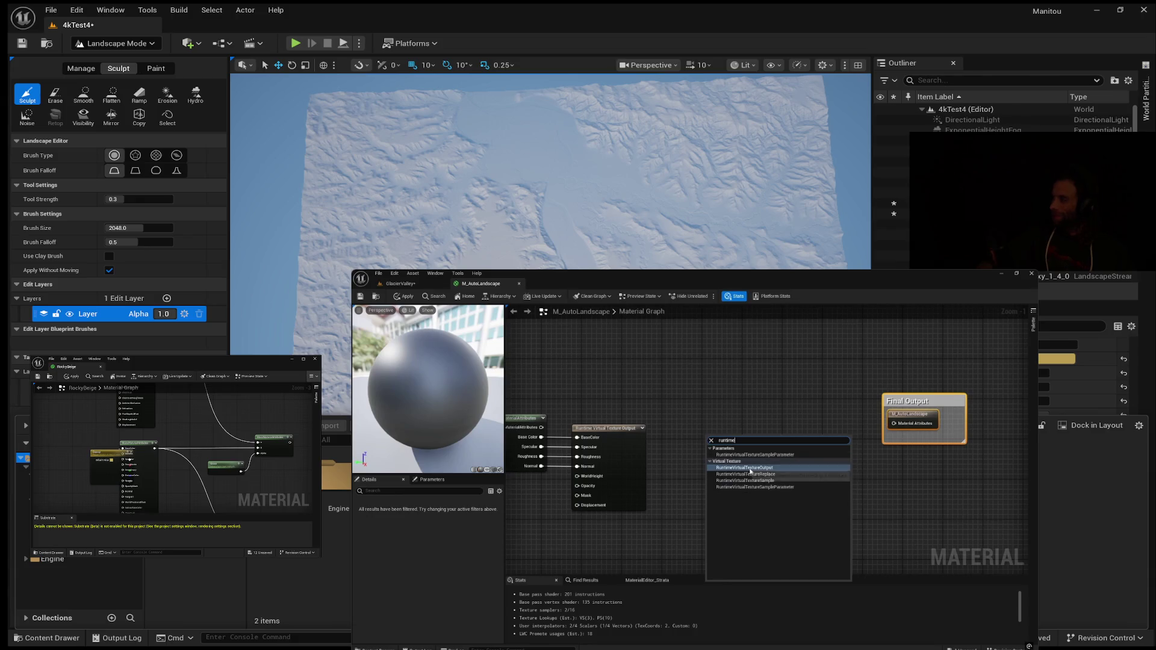
click(745, 480)
drag(743, 439, 734, 431)
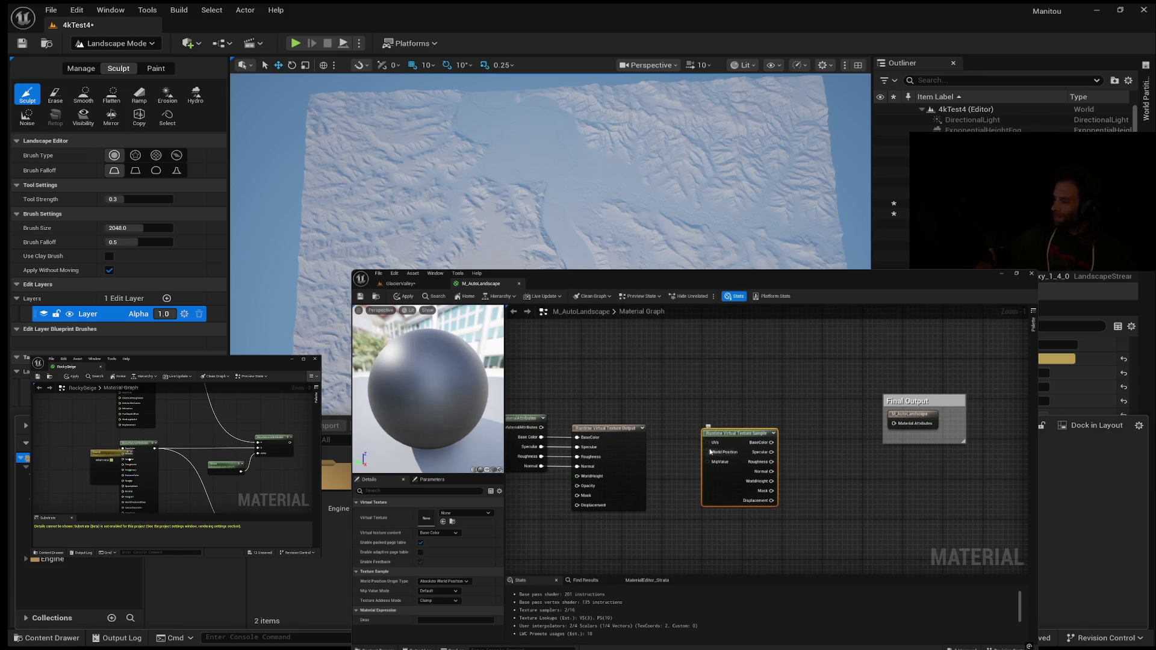
mouse_move(726, 453)
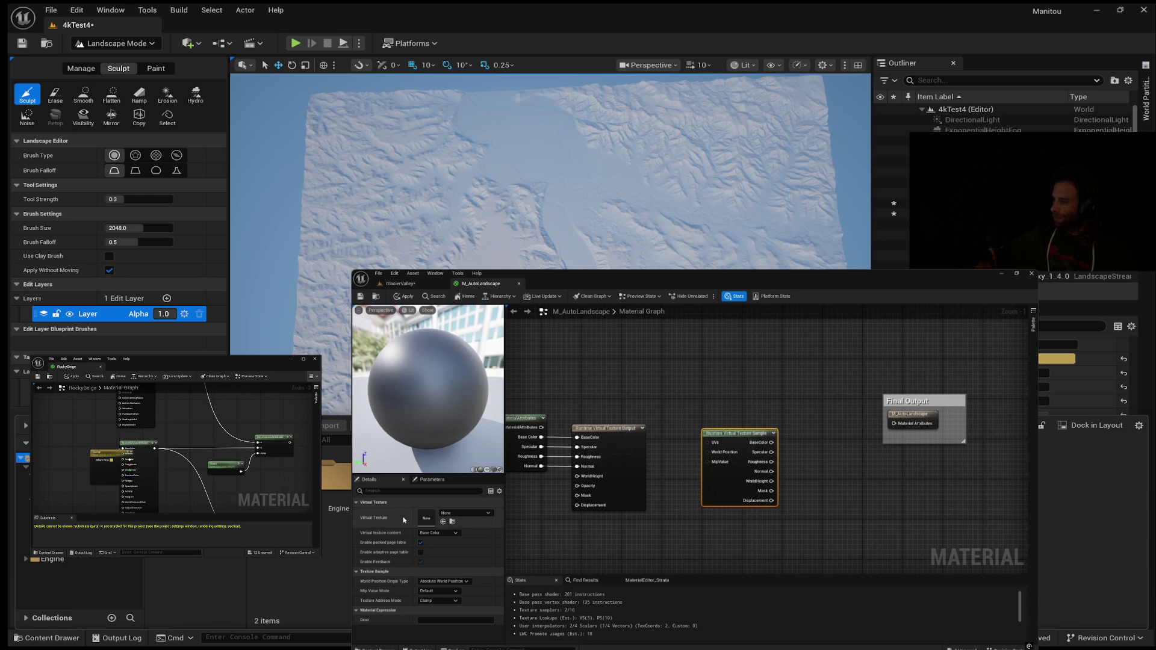
click(487, 513)
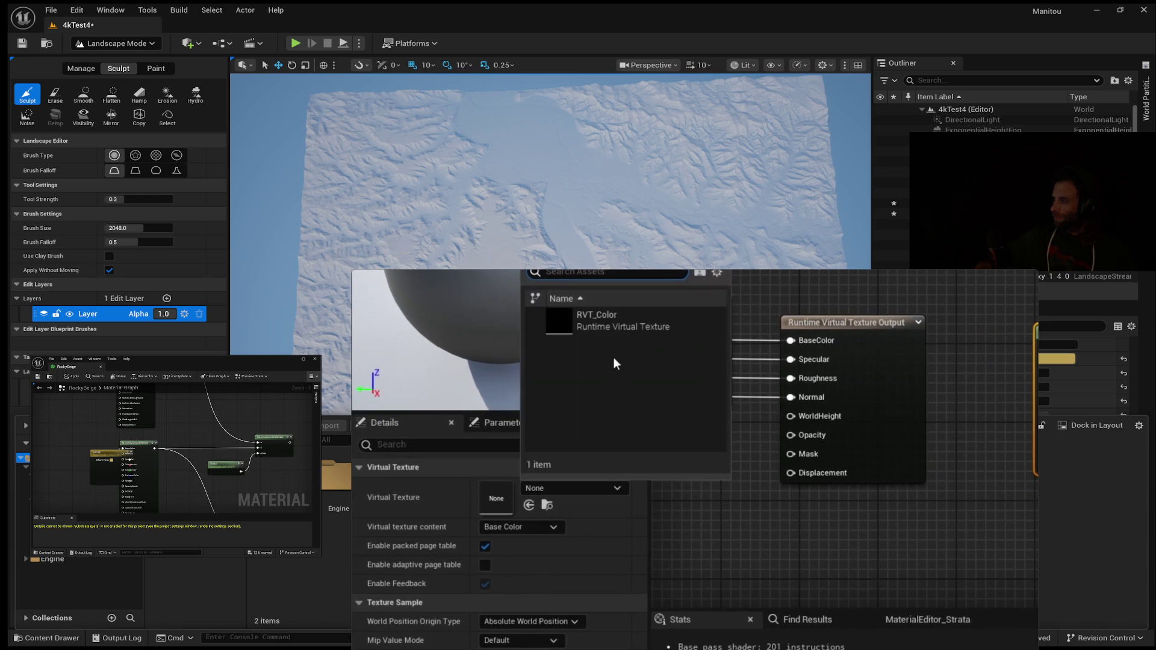
click(593, 319)
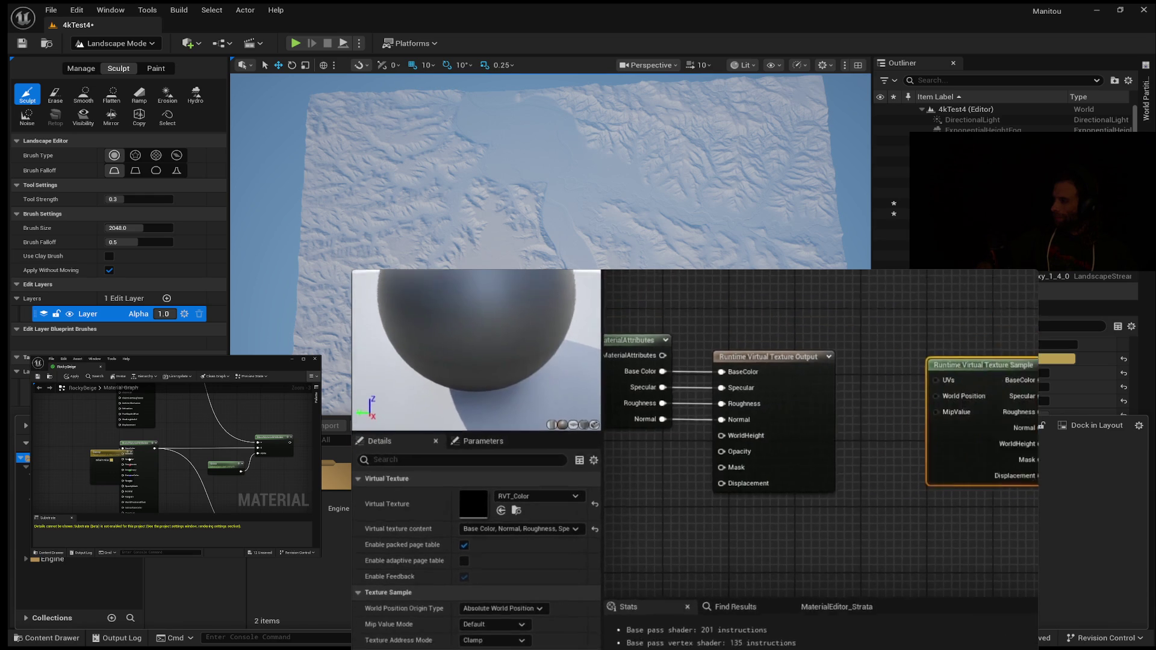
Shift the Final Output comment box right and search for a 'set material' node.
drag(766, 472, 735, 472)
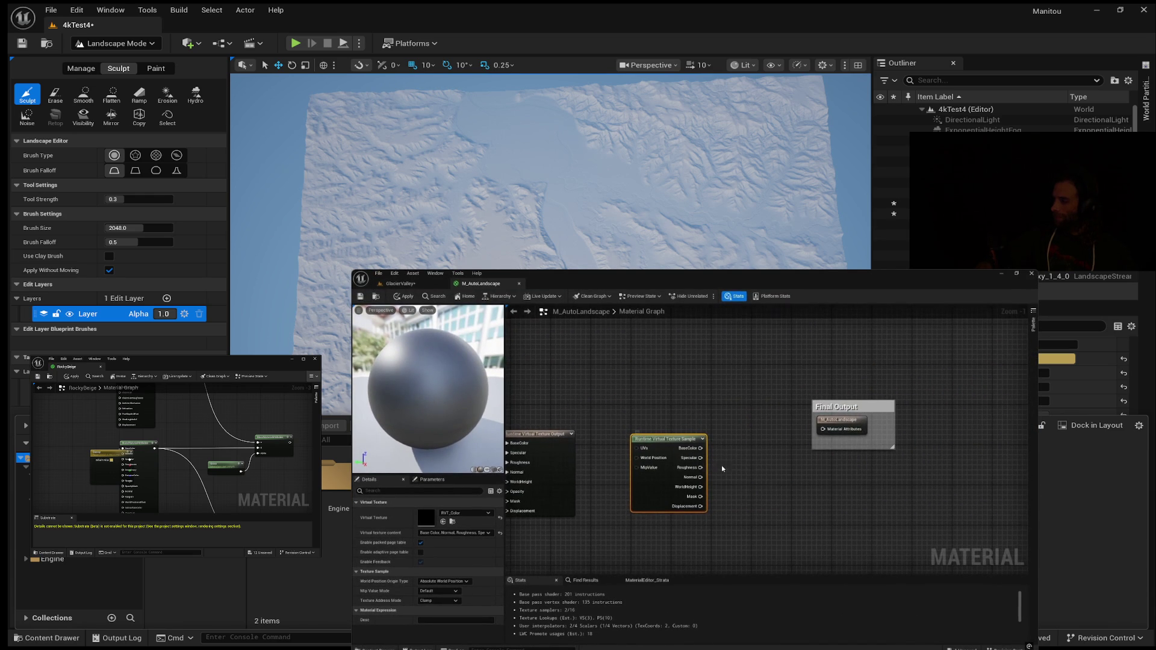
drag(842, 407, 903, 417)
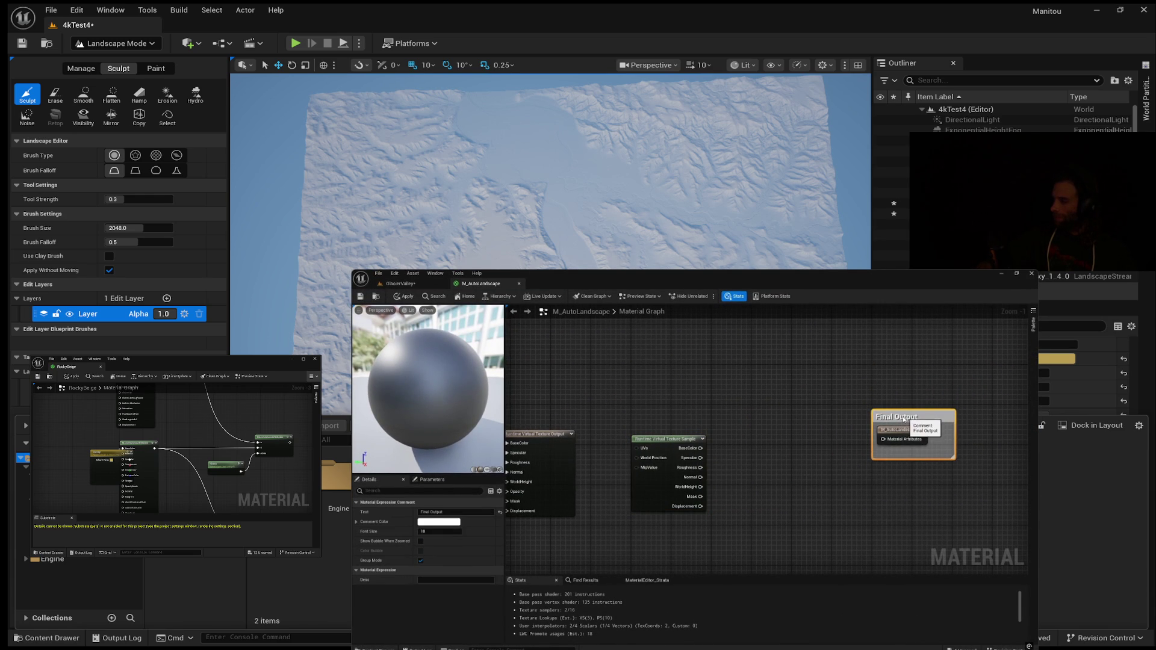
right_click(763, 444)
text(set material)
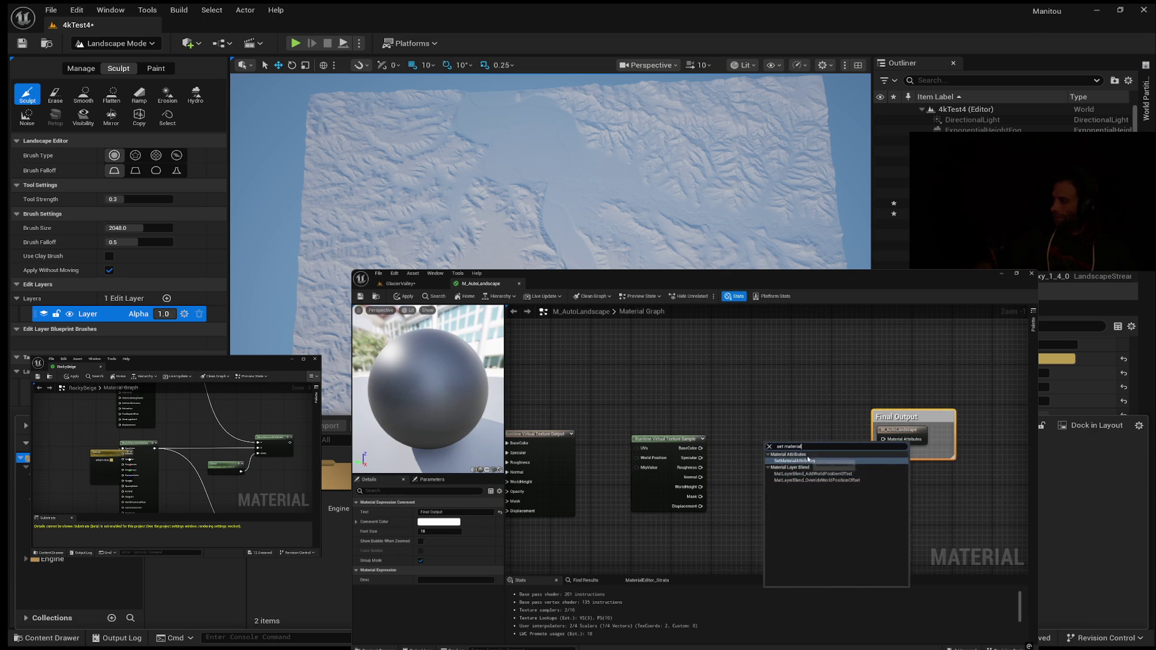
Add a SetMaterialAttributes node with BaseColor, Specular, Roughness and Normal entries, removing Metallic.
click(793, 460)
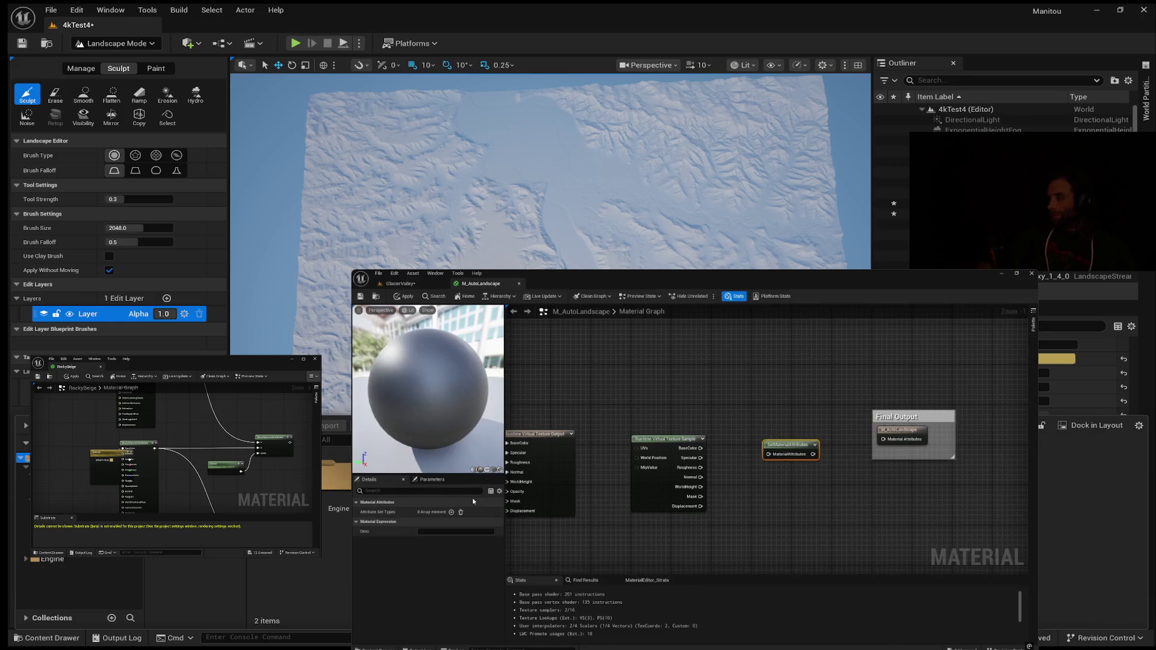
click(451, 512)
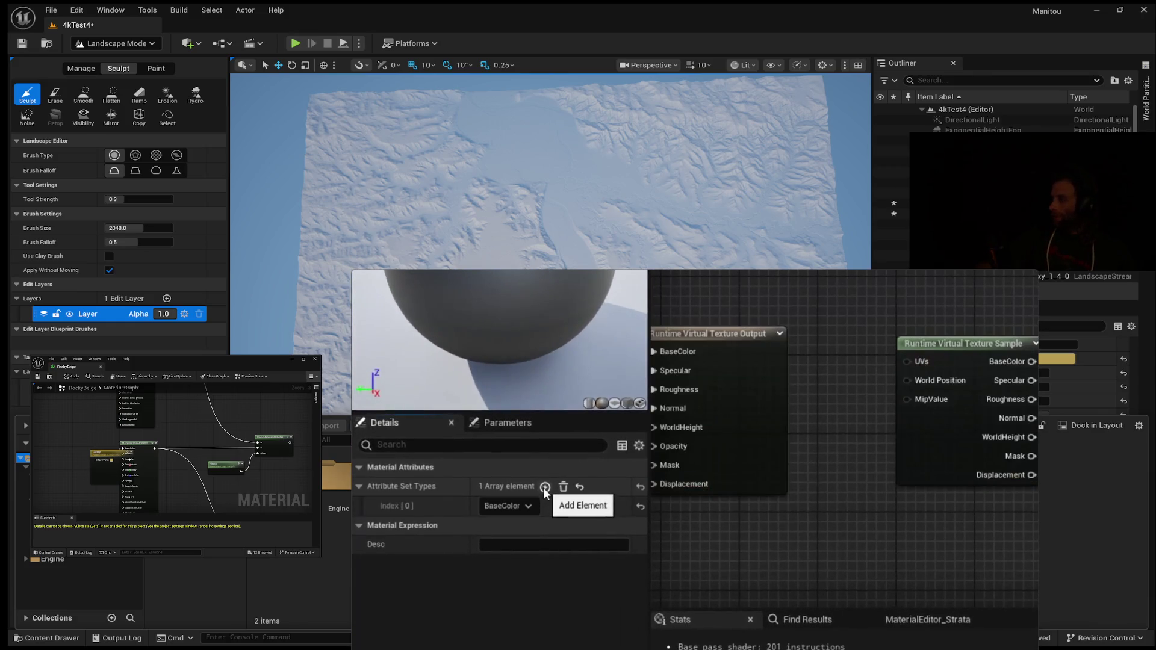
click(545, 487)
click(548, 486)
click(551, 486)
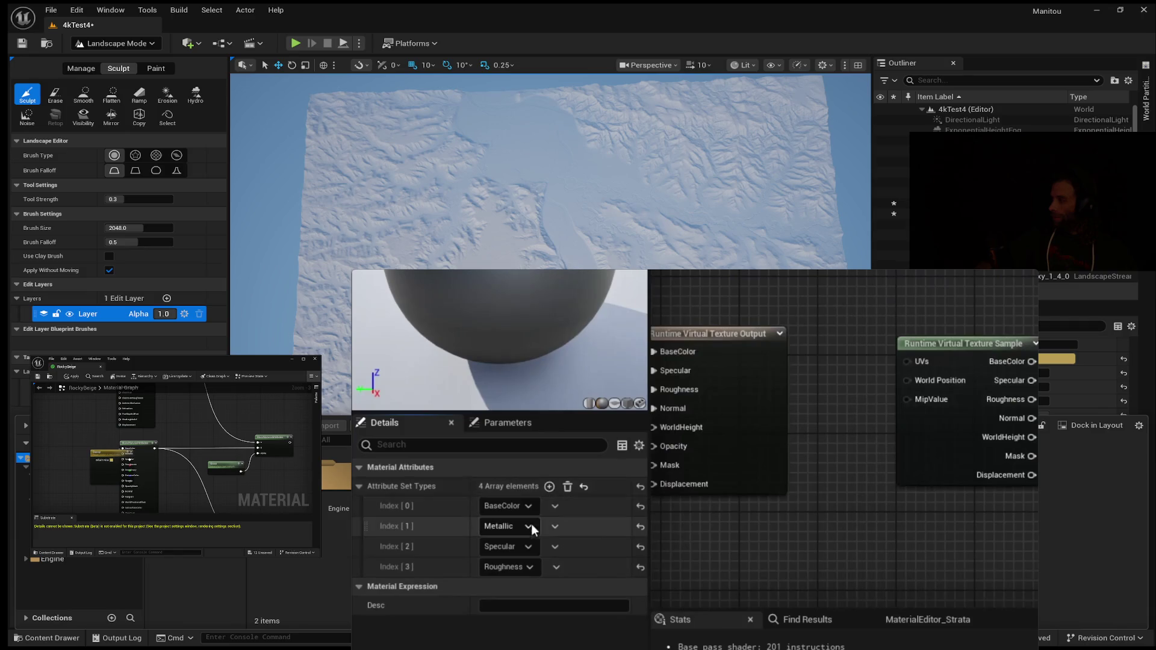
click(552, 525)
click(587, 562)
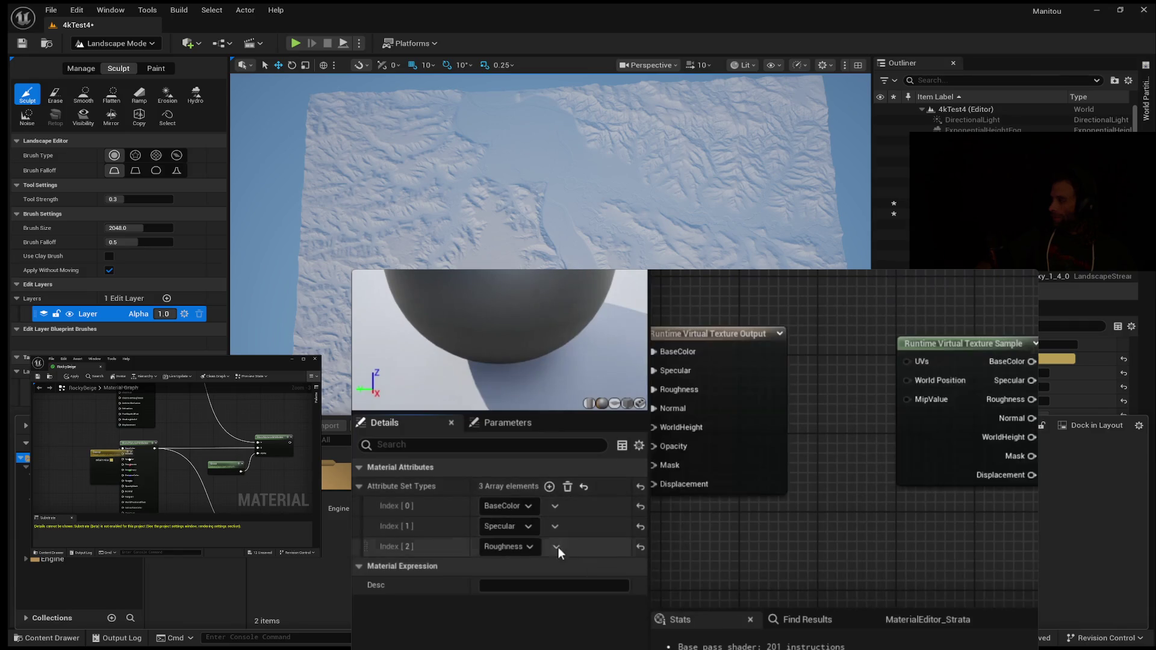
click(549, 486)
click(529, 566)
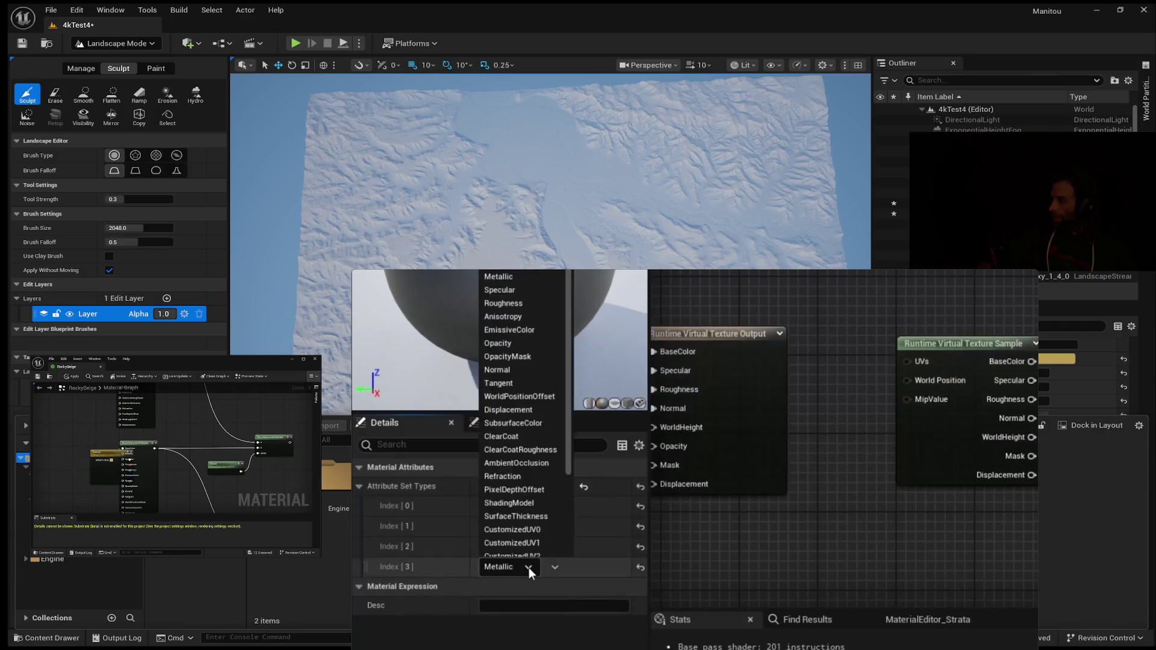
click(518, 373)
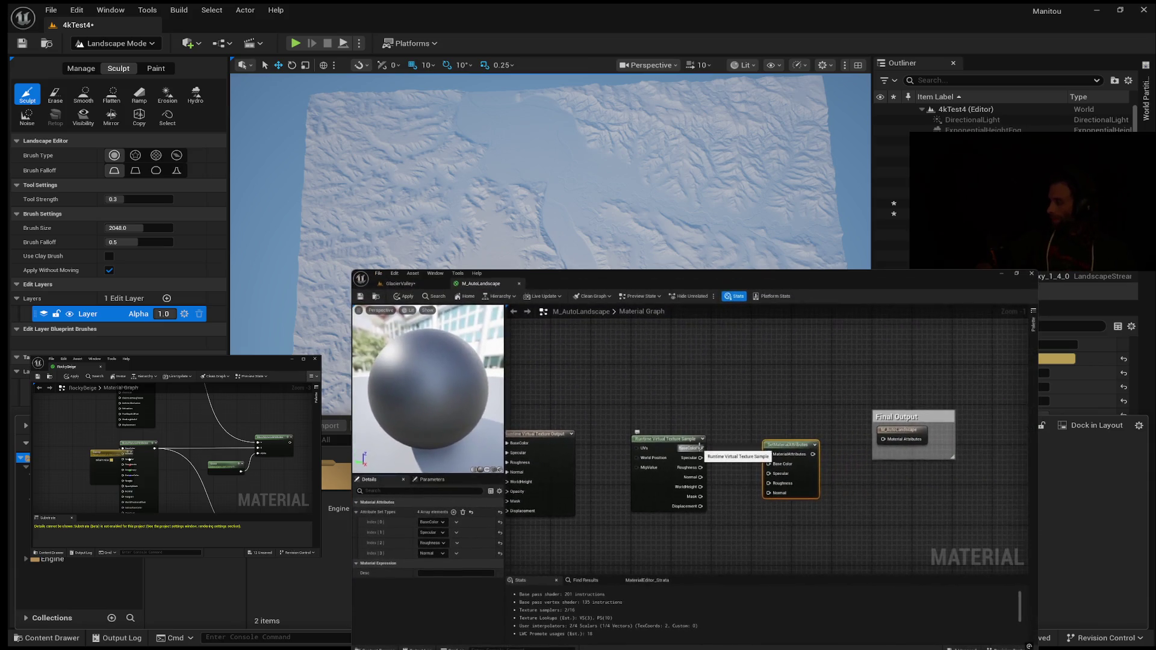
Wire the sample's BaseColor and Specular into the SetMaterialAttributes node and frame all nodes.
mouse_move(699, 447)
mouse_down()
mouse_move(770, 466)
mouse_move(781, 431)
mouse_up()
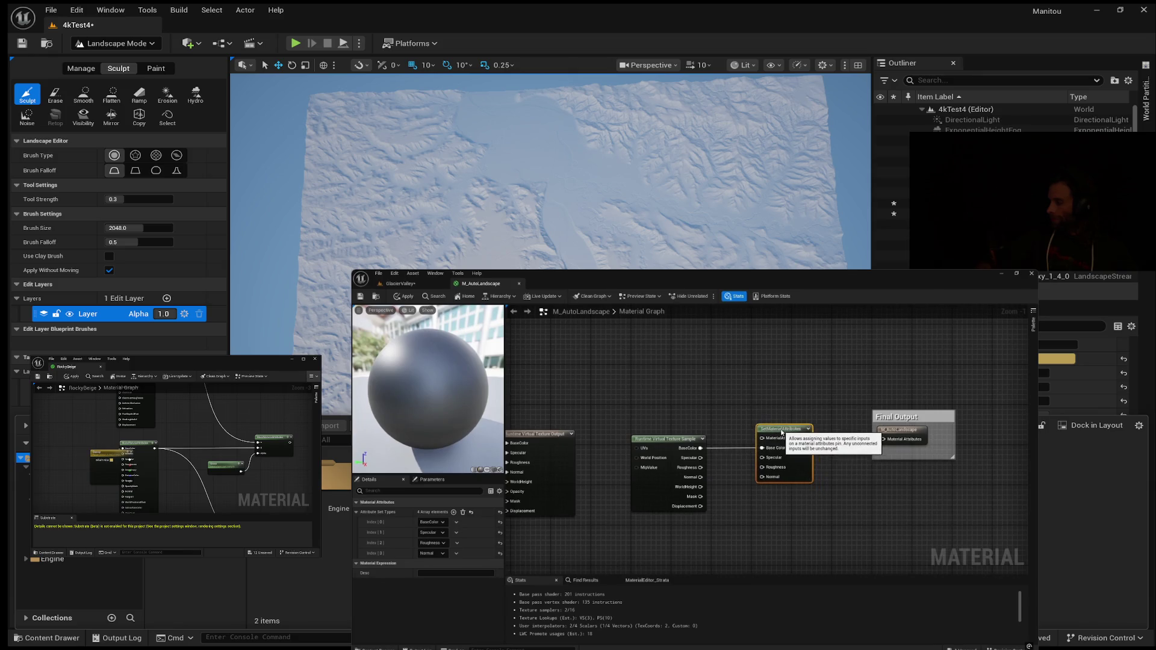
mouse_move(700, 458)
mouse_down()
mouse_move(762, 457)
mouse_move(723, 468)
mouse_move(762, 467)
mouse_move(763, 478)
mouse_move(856, 446)
mouse_up()
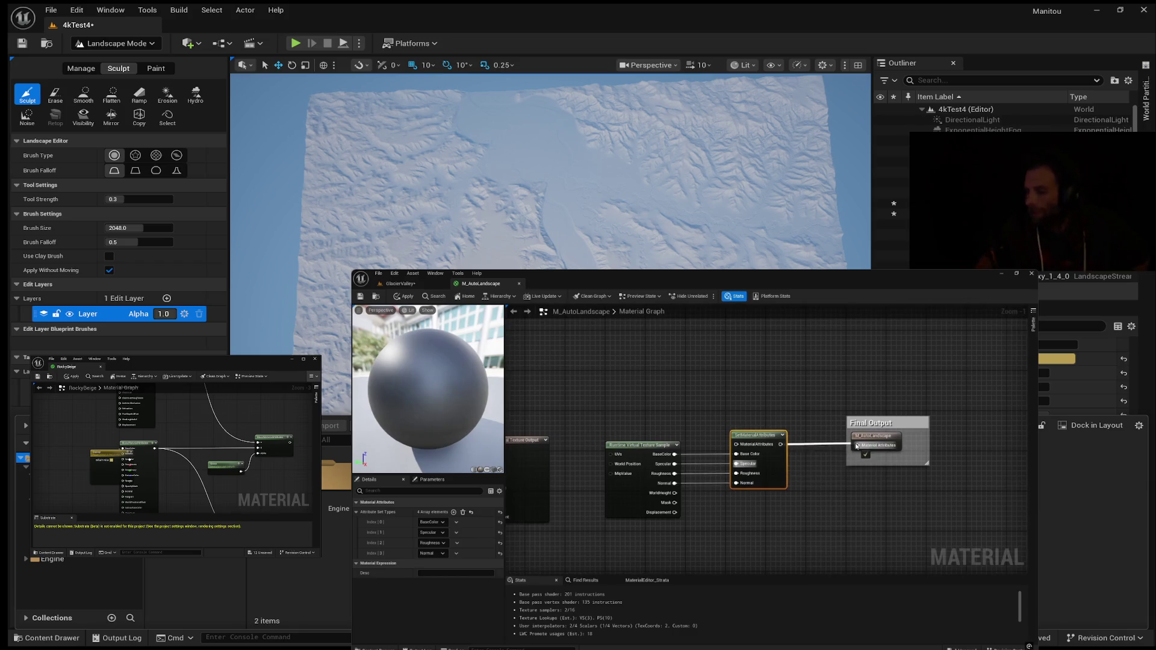
key(Home)
scroll(800, 505, down, 1)
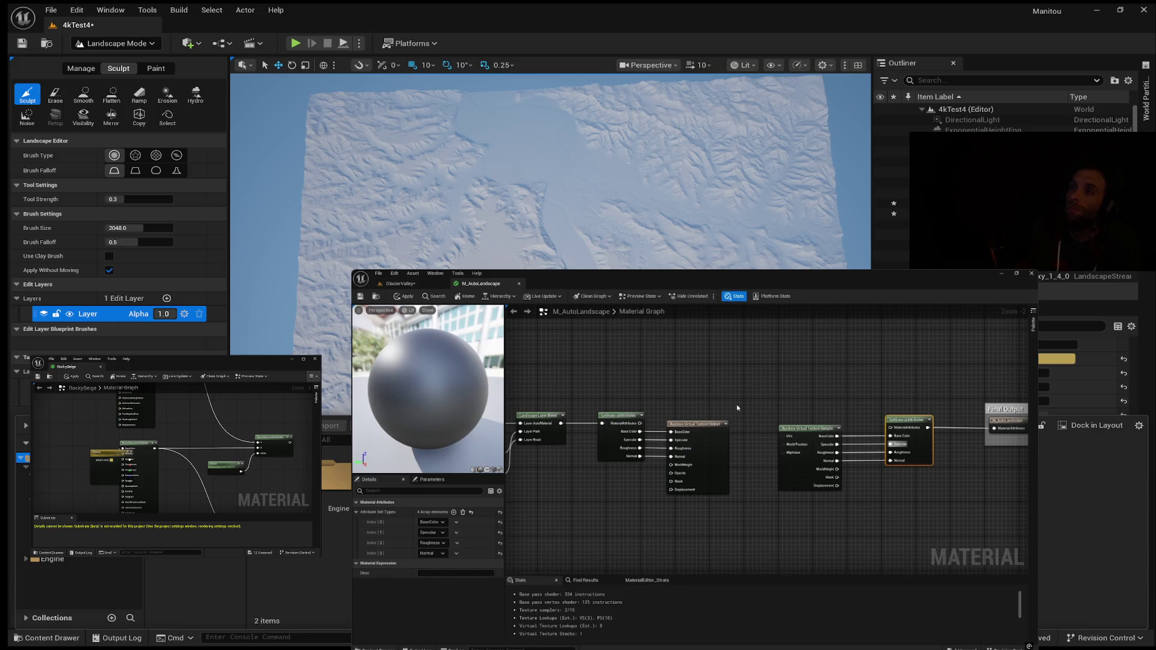
drag(697, 391, 717, 395)
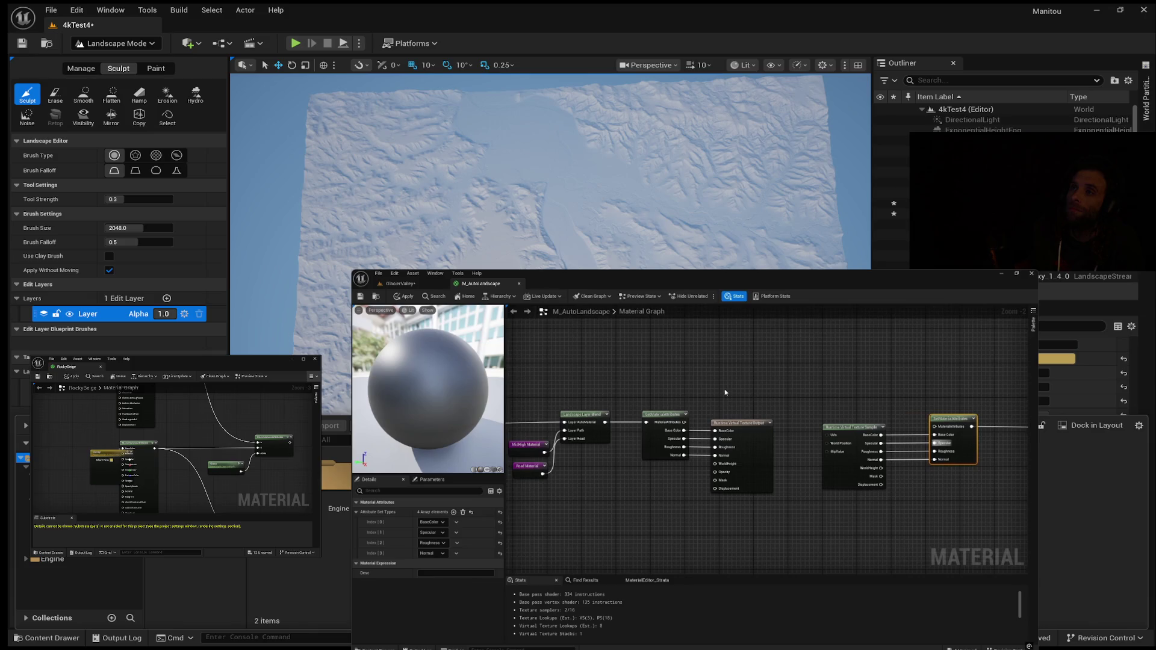
drag(561, 403, 550, 404)
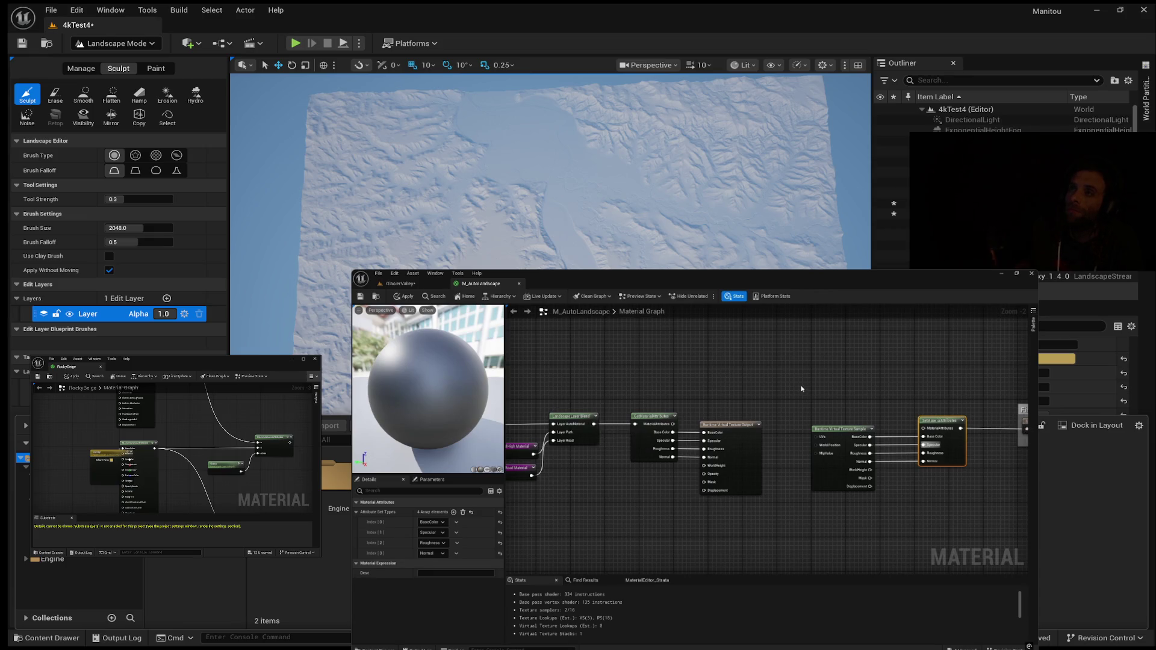
drag(793, 385, 705, 394)
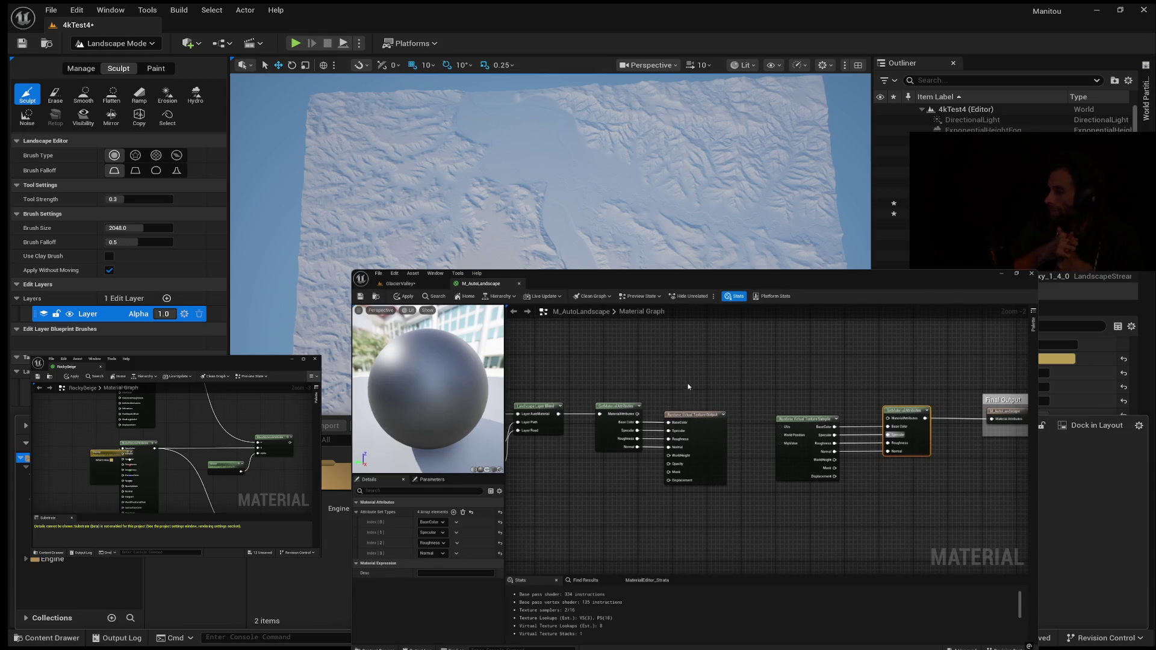
drag(685, 387, 706, 388)
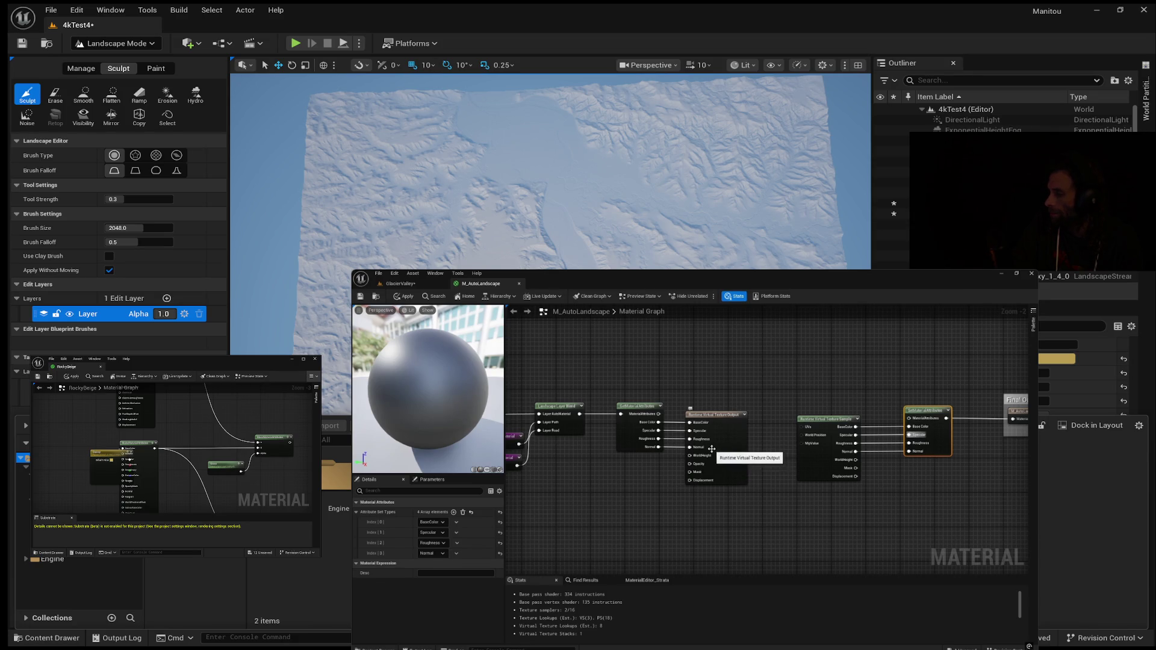
drag(760, 447, 636, 448)
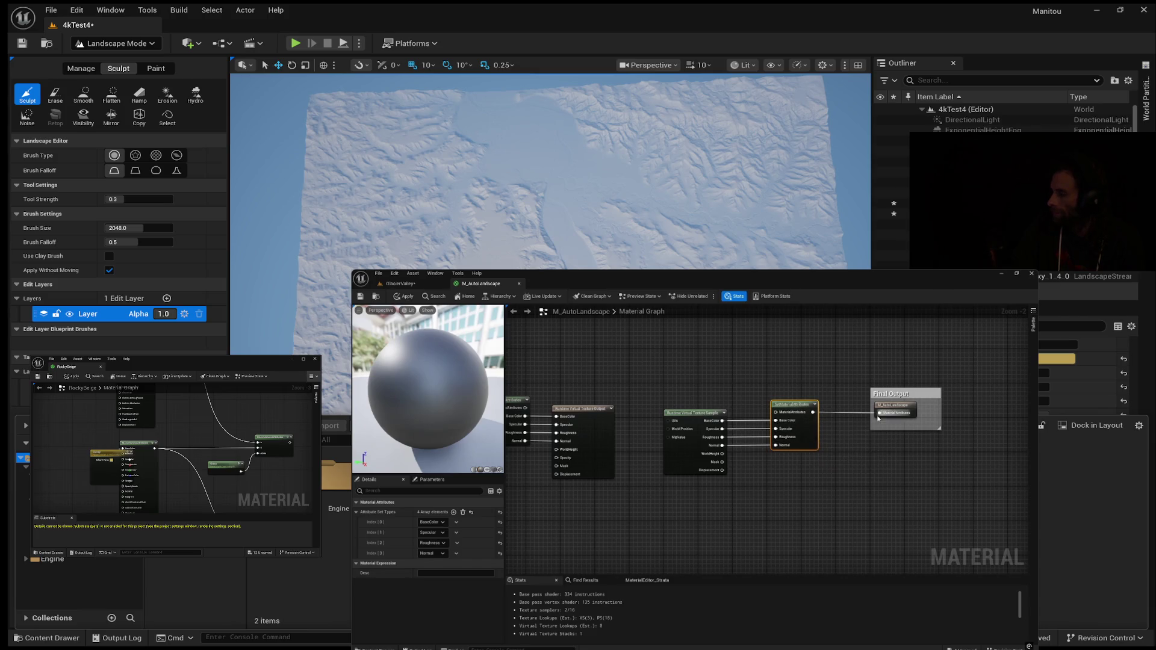
Close the Content Drawer and save the M_AutoLandscape material.
drag(893, 394, 909, 376)
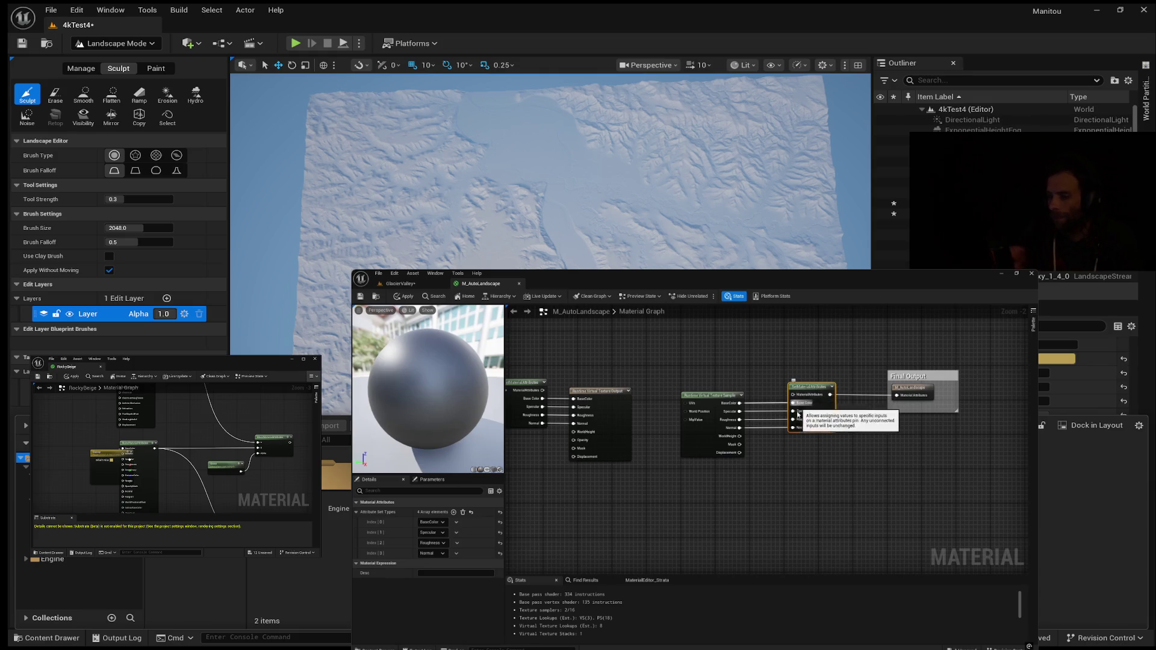
mouse_move(667, 391)
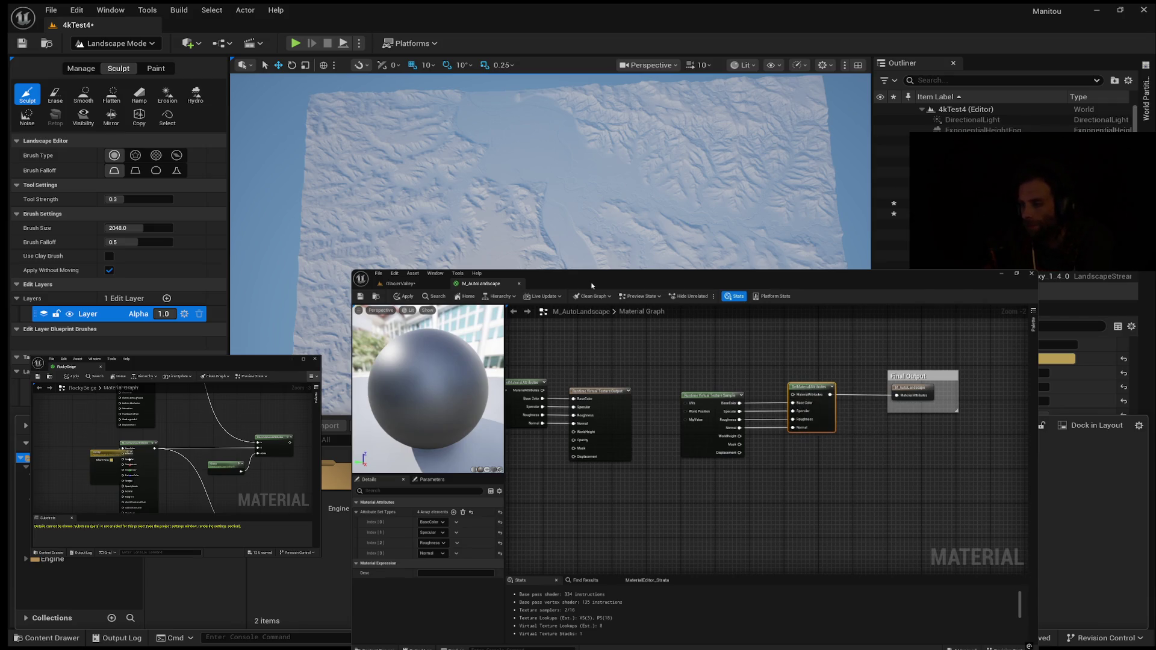
click(563, 119)
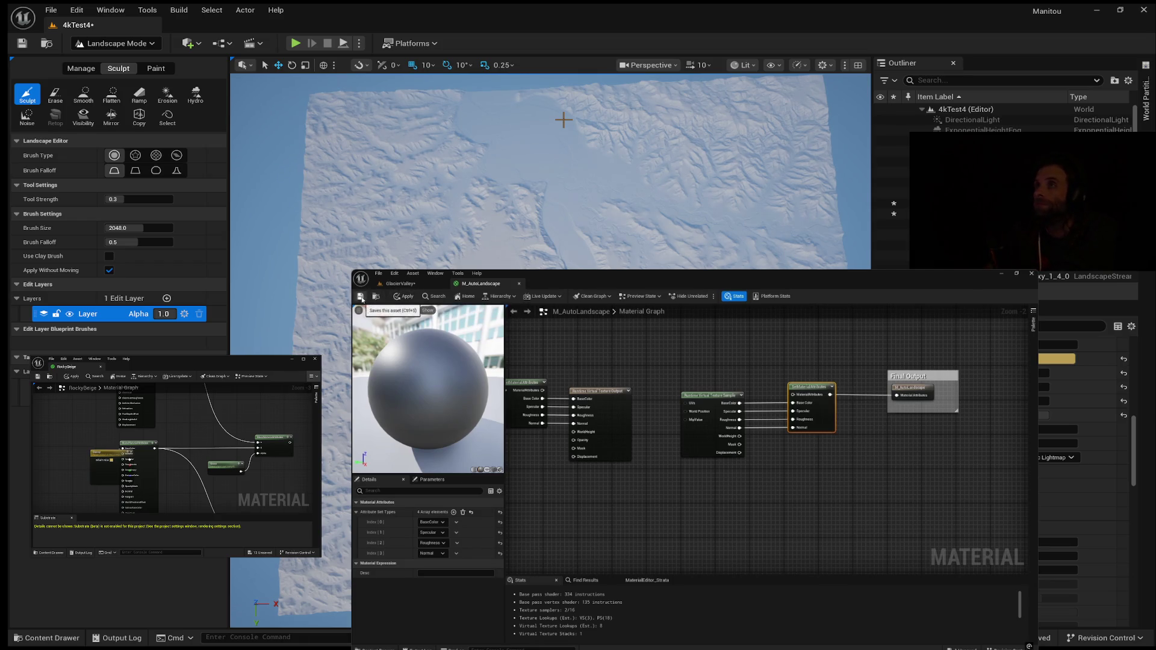
click(360, 296)
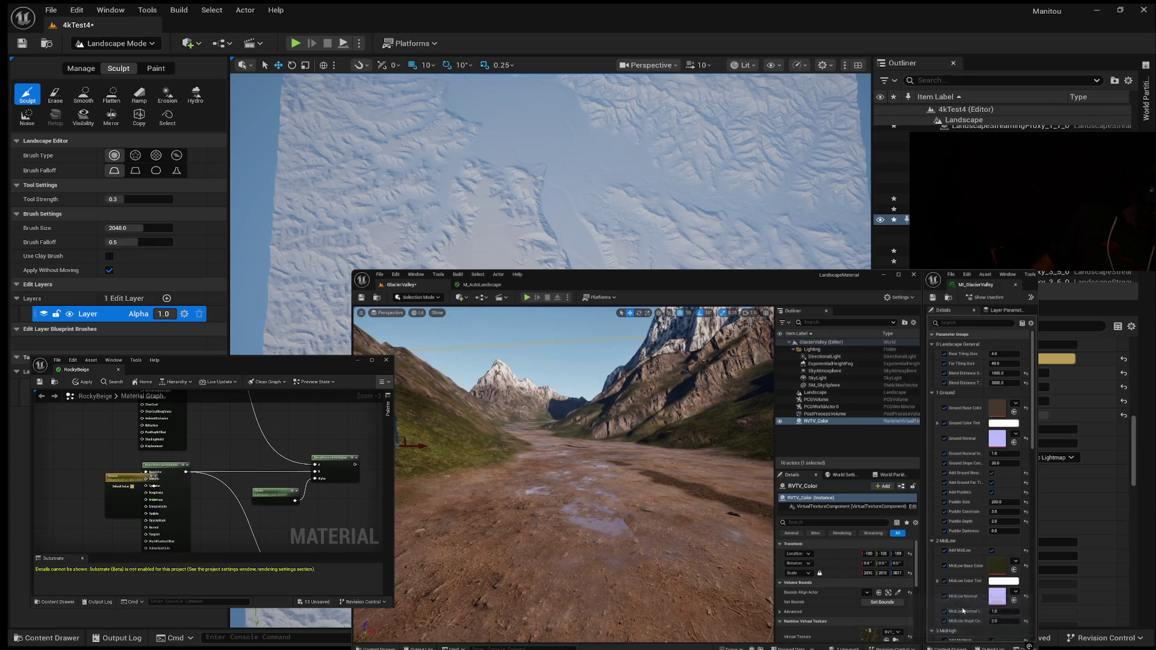
Fly the camera forward, down toward the valley floor and sideways through the glacier valley.
drag(656, 474, 626, 399)
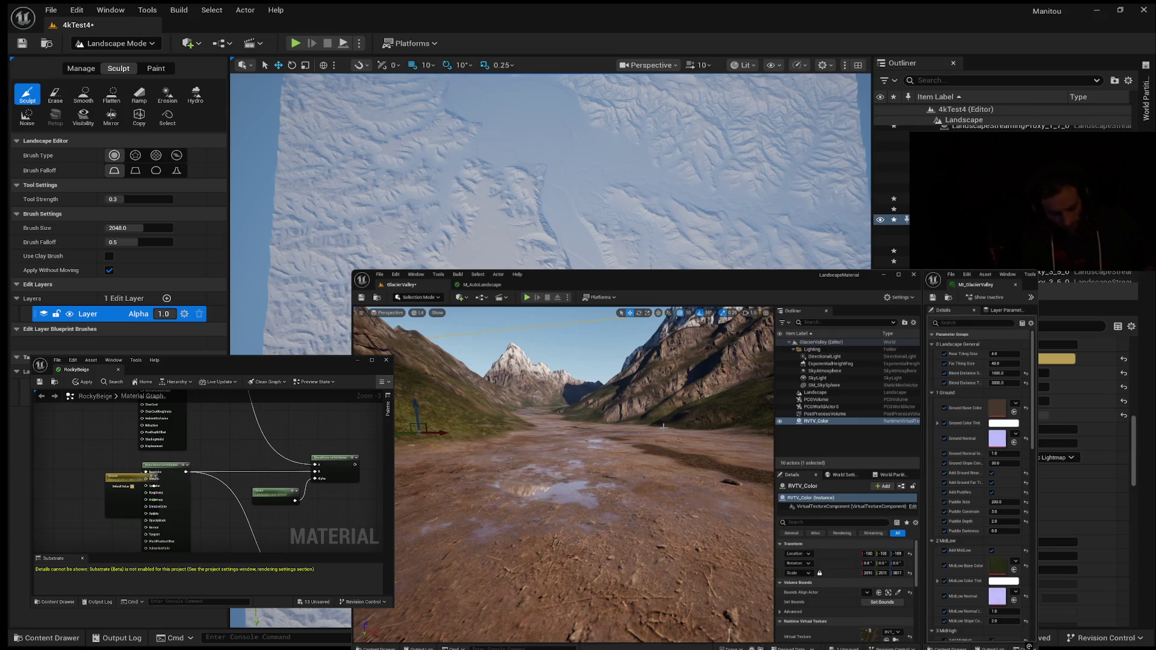
mouse_move(668, 450)
mouse_down()
mouse_move(678, 426)
mouse_move(646, 426)
mouse_up()
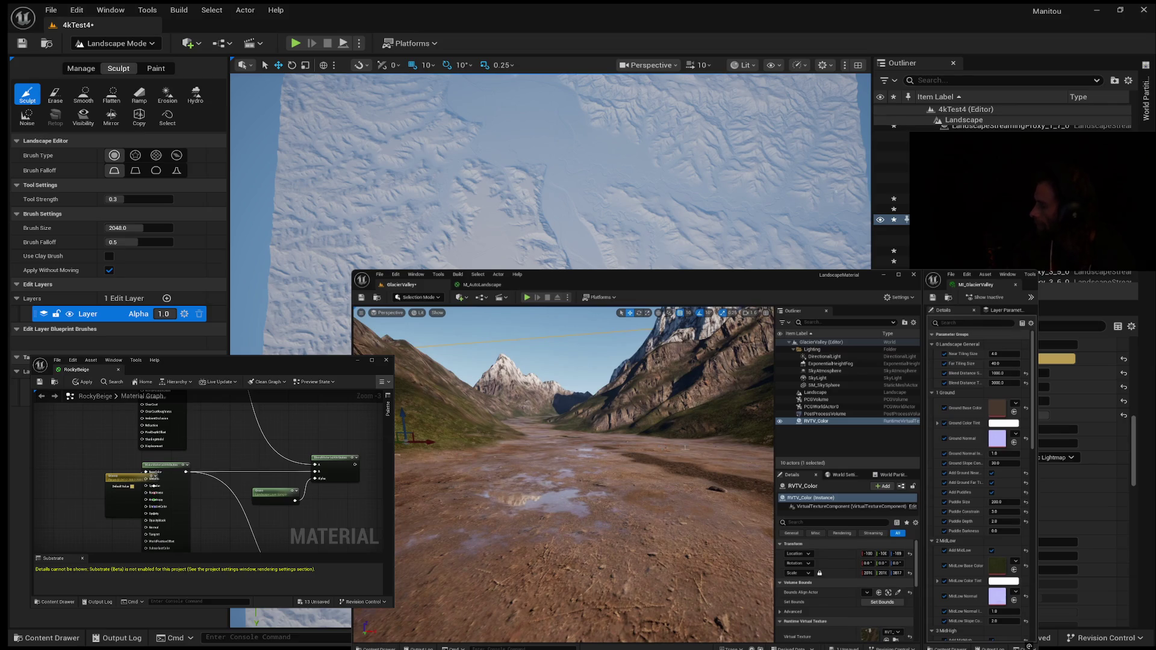
key(d)
key(w)
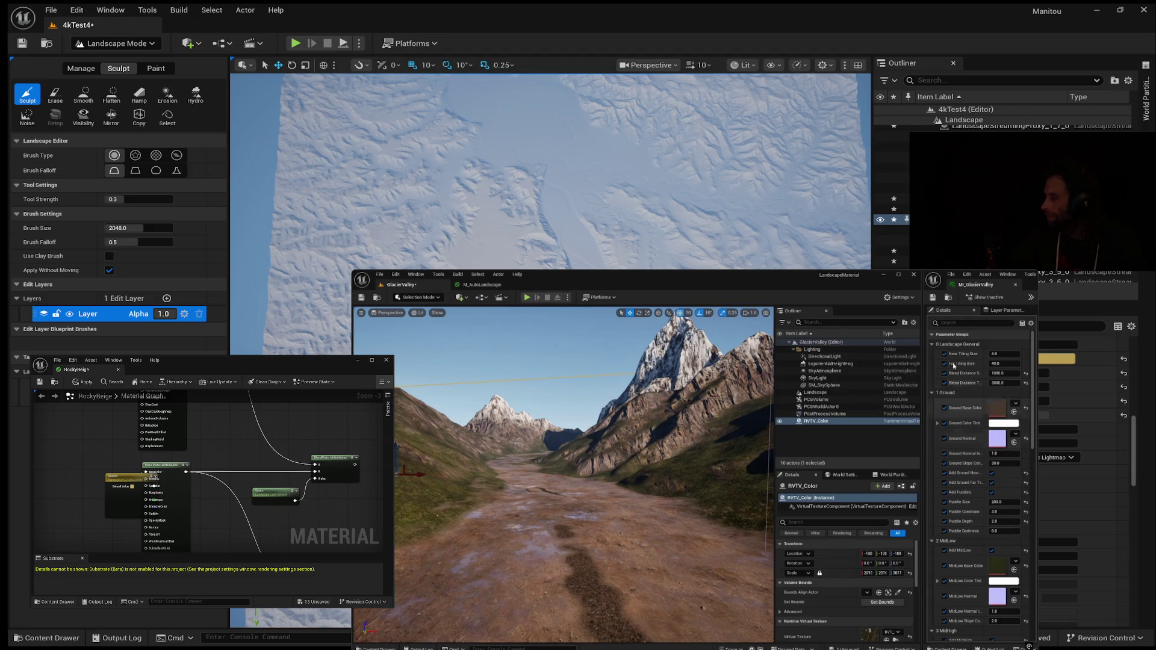
Uncheck Cliff Use Triplanar in the landscape material instance's Cliff group.
scroll(979, 532, down, 5)
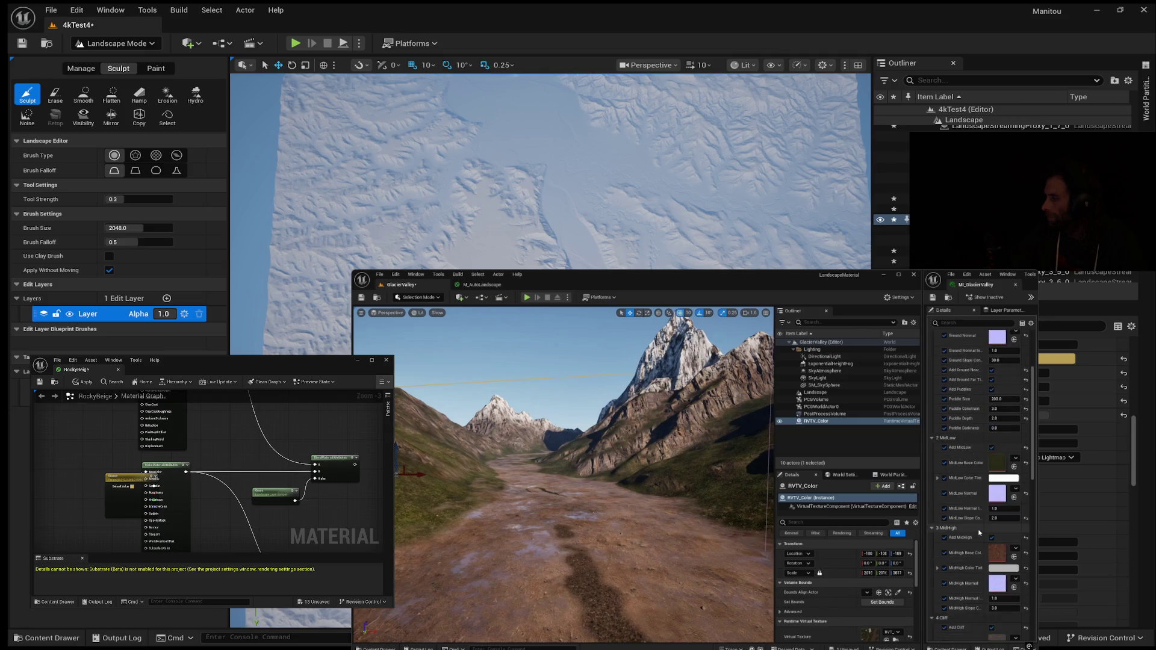
scroll(964, 511, down, 3)
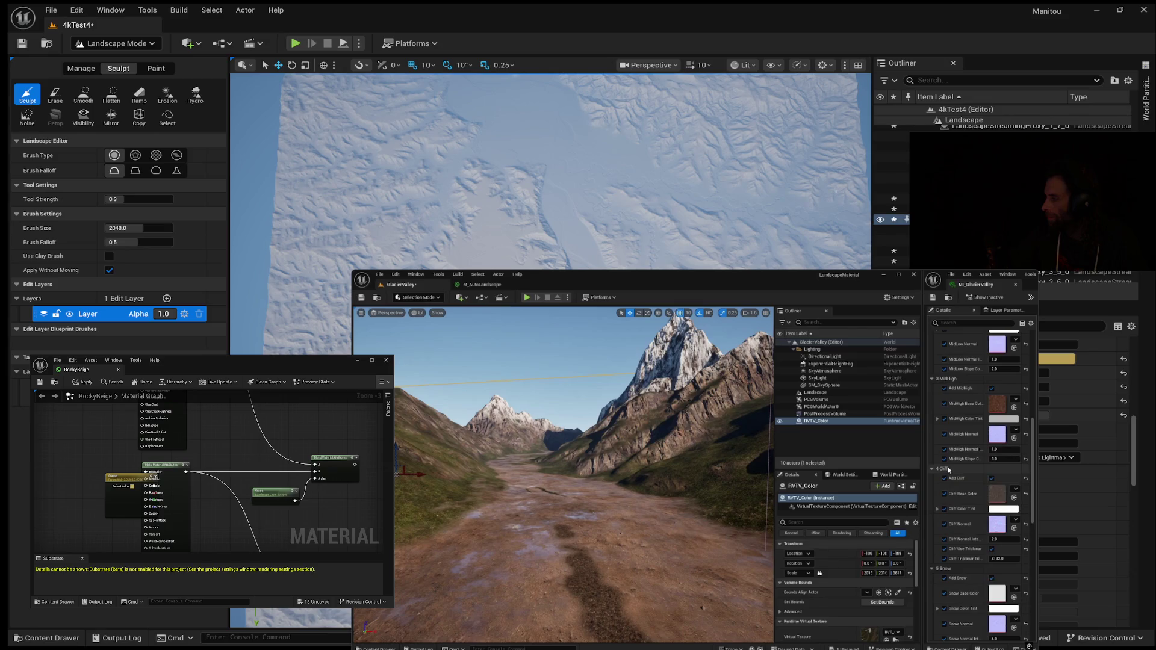
click(992, 549)
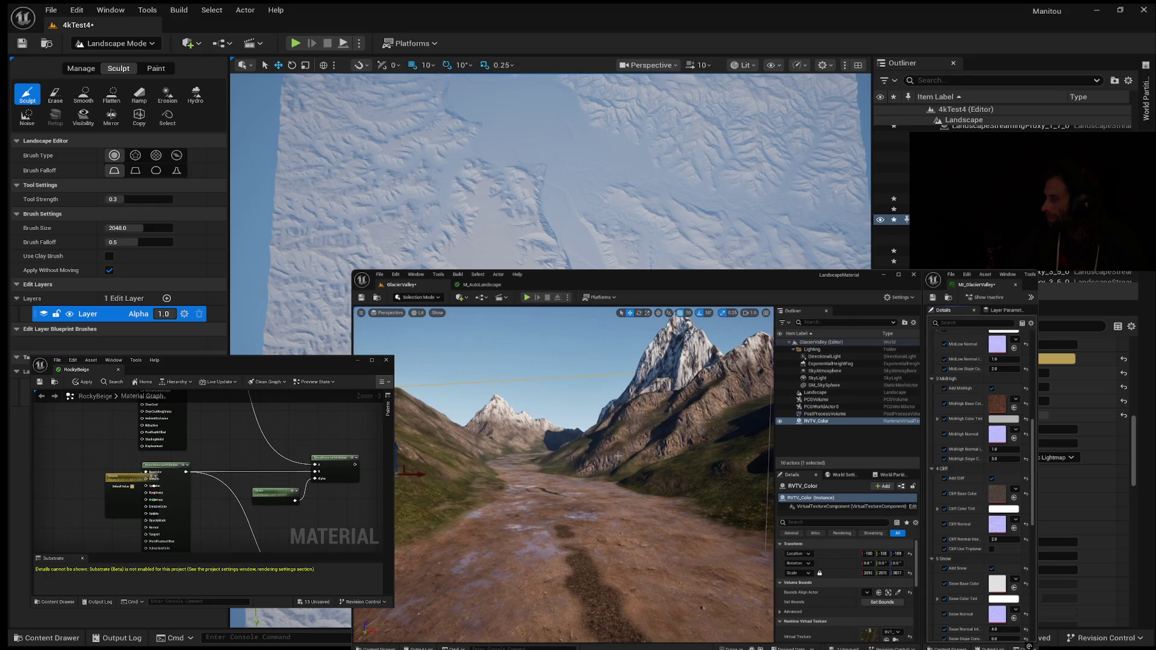
Fly forward along the dirt valley and turn left toward the grassy slope to check the result.
key(w)
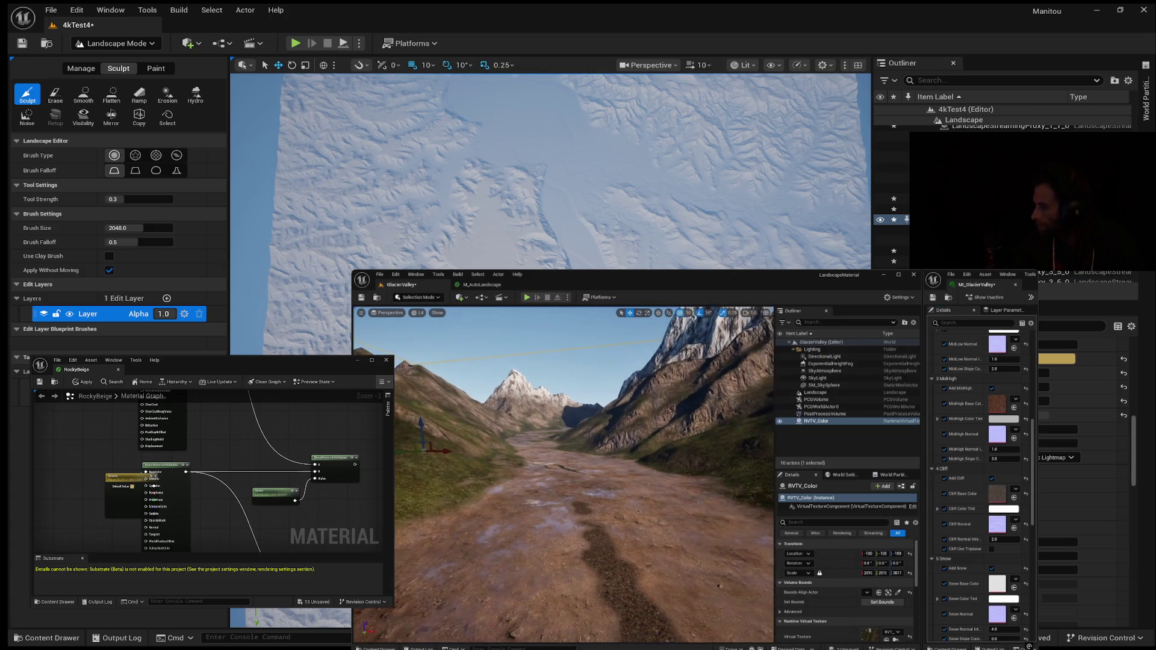
key(w)
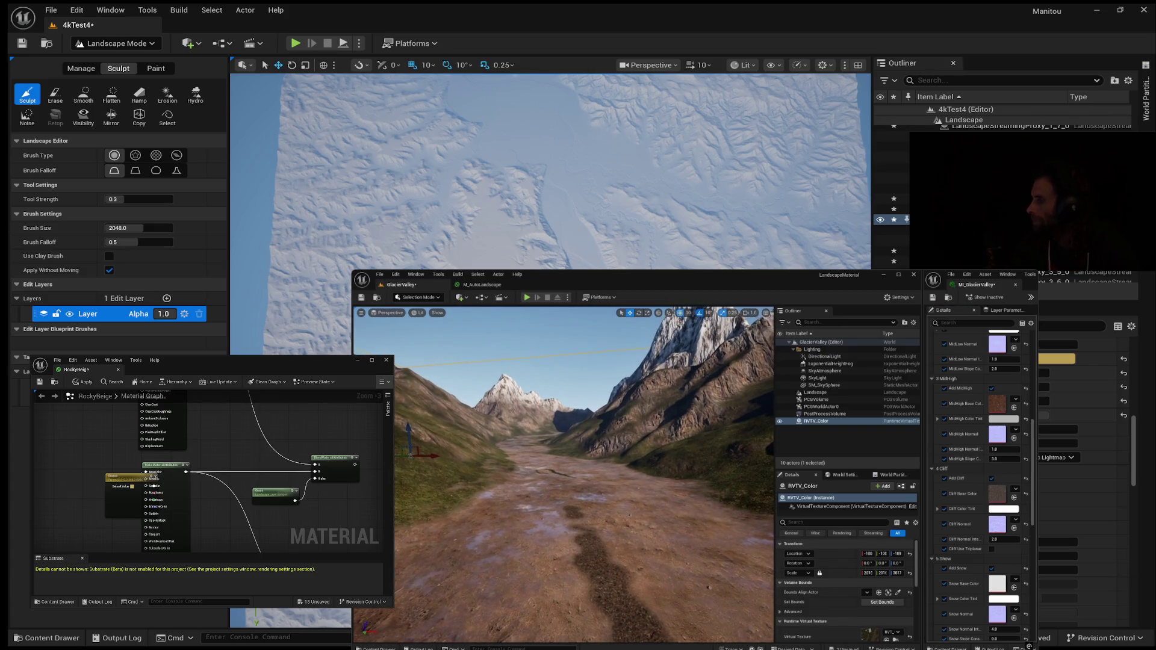
key(w)
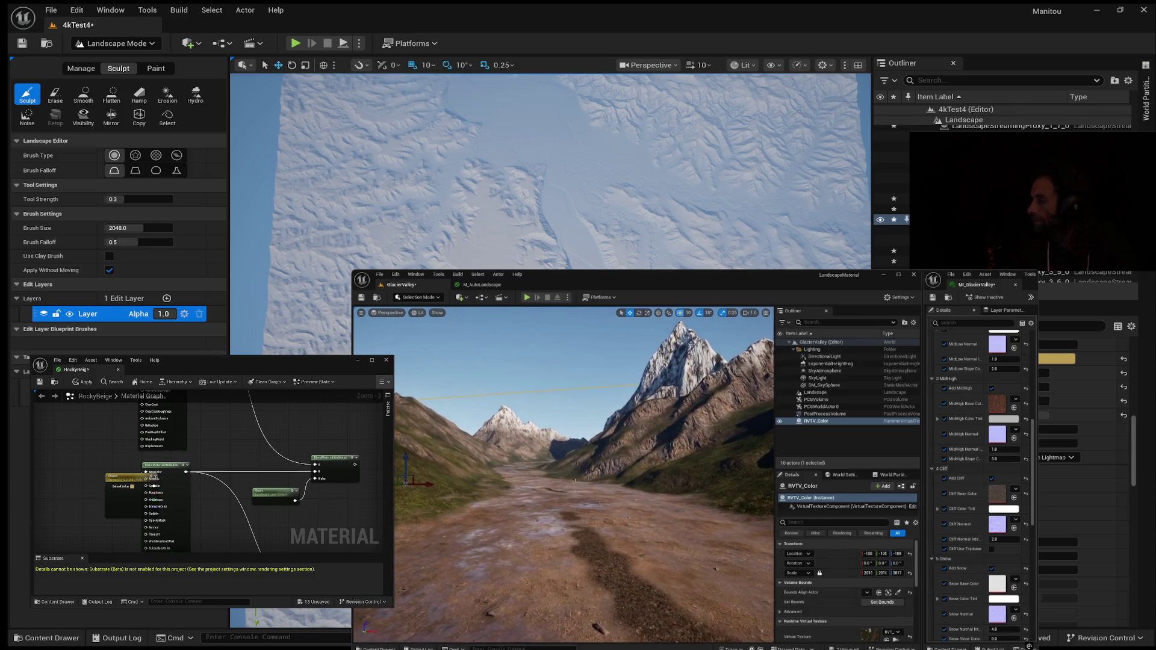
drag(595, 456, 553, 456)
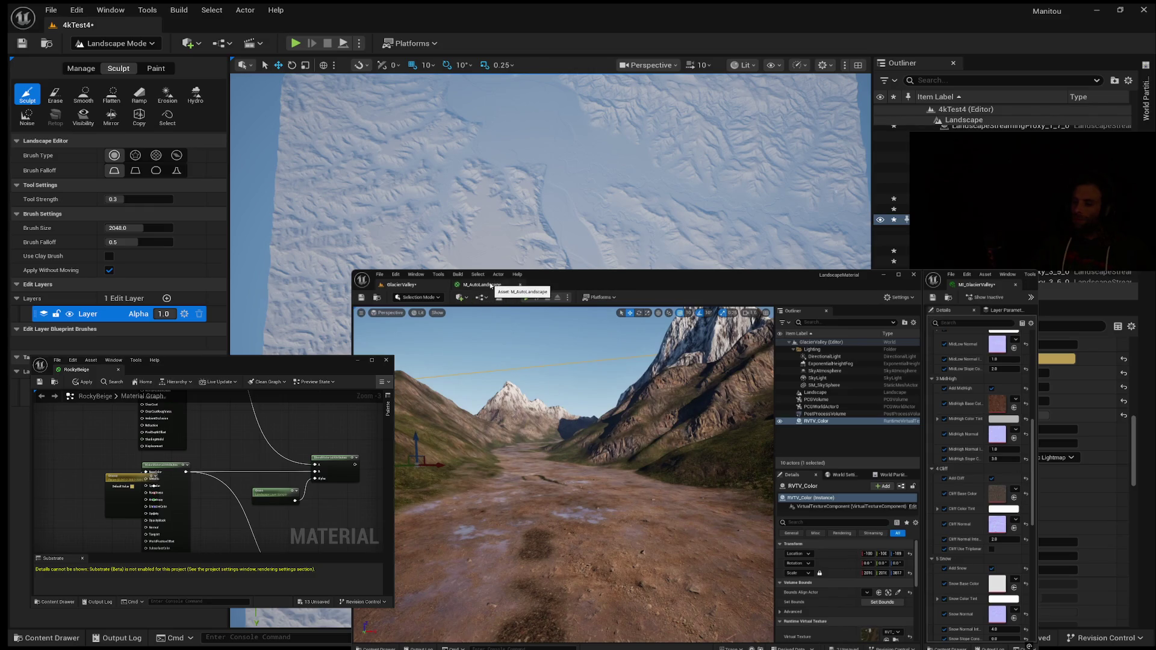
Move M_AutoLandscape's Final Output comment box further right and search the graph for 'static'.
click(490, 285)
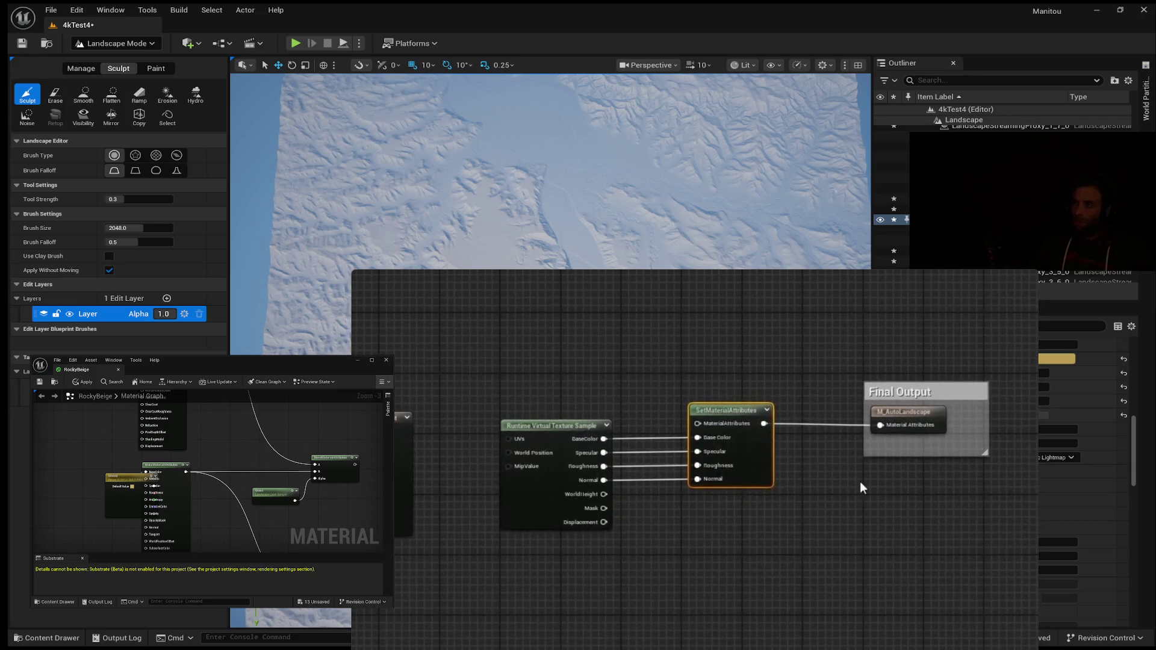
click(941, 391)
drag(941, 390, 1025, 389)
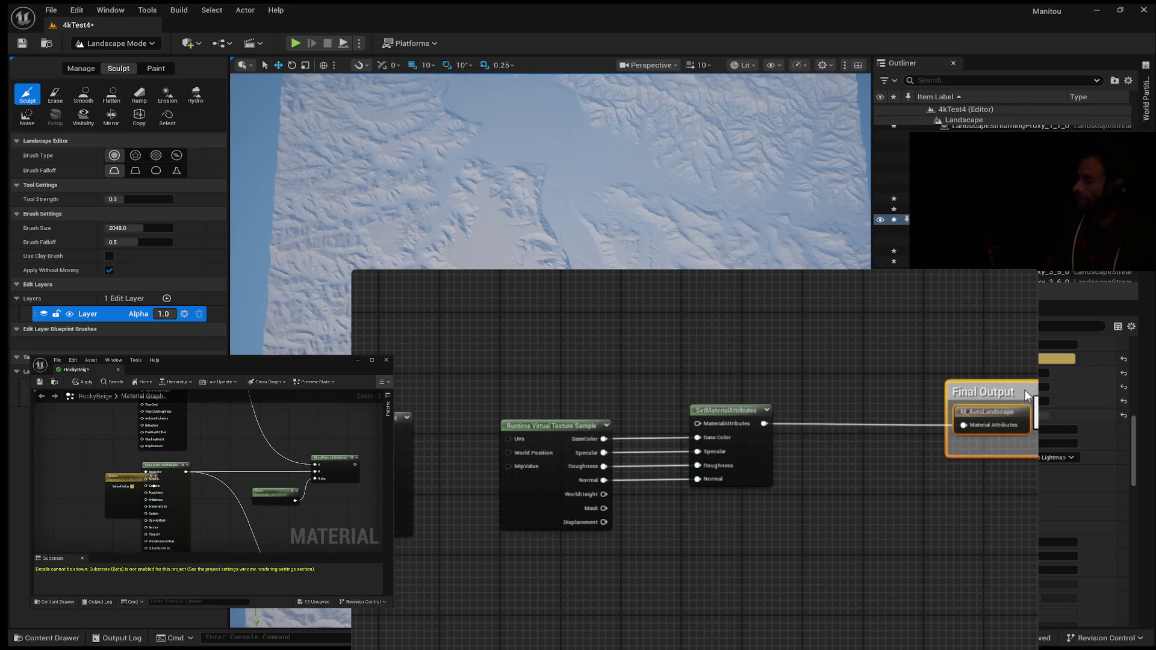
right_click(856, 470)
text(sta)
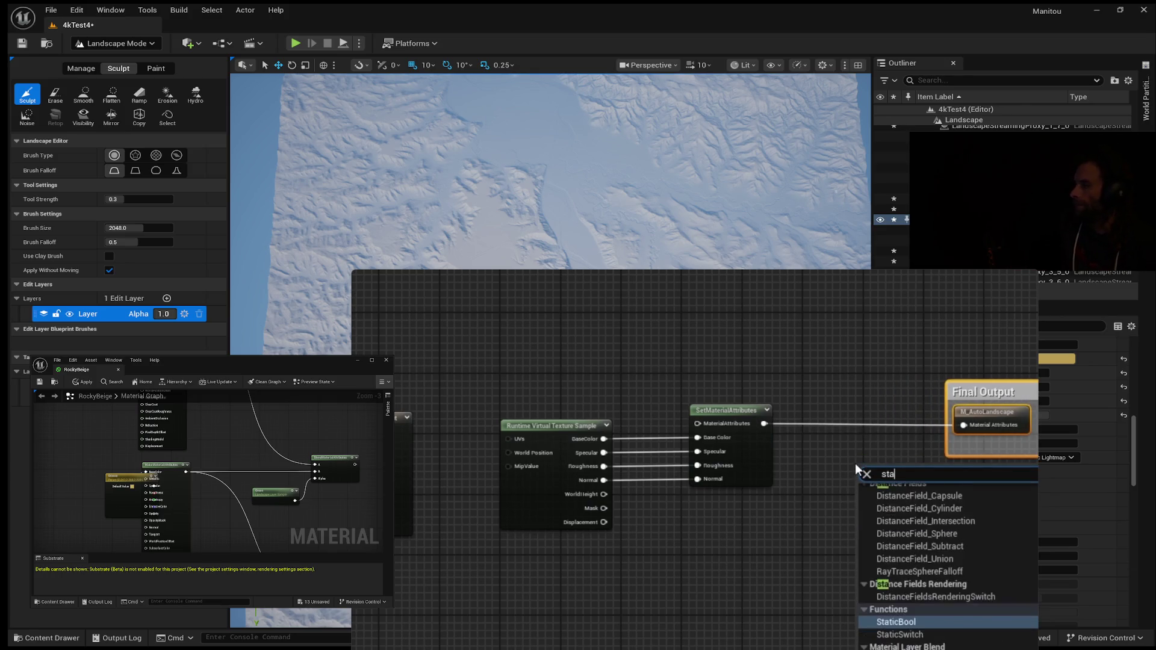
text(tic)
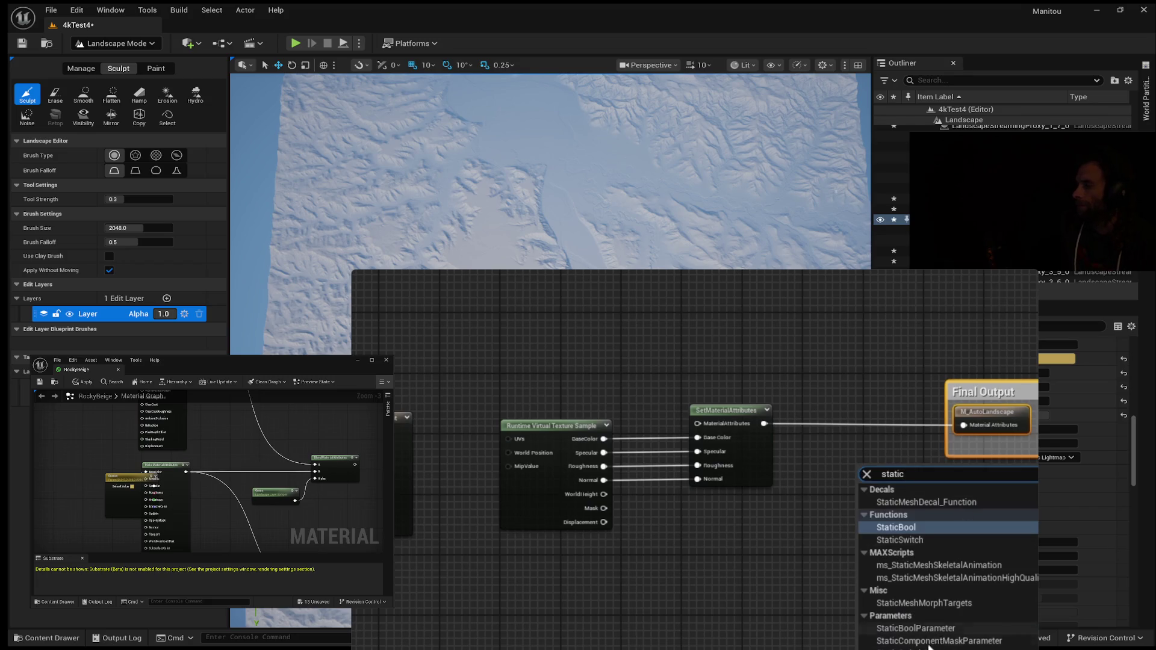
Add a Show RVT StaticSwitchParameter in group 0 Landscape General, wiring material attributes into True.
click(933, 646)
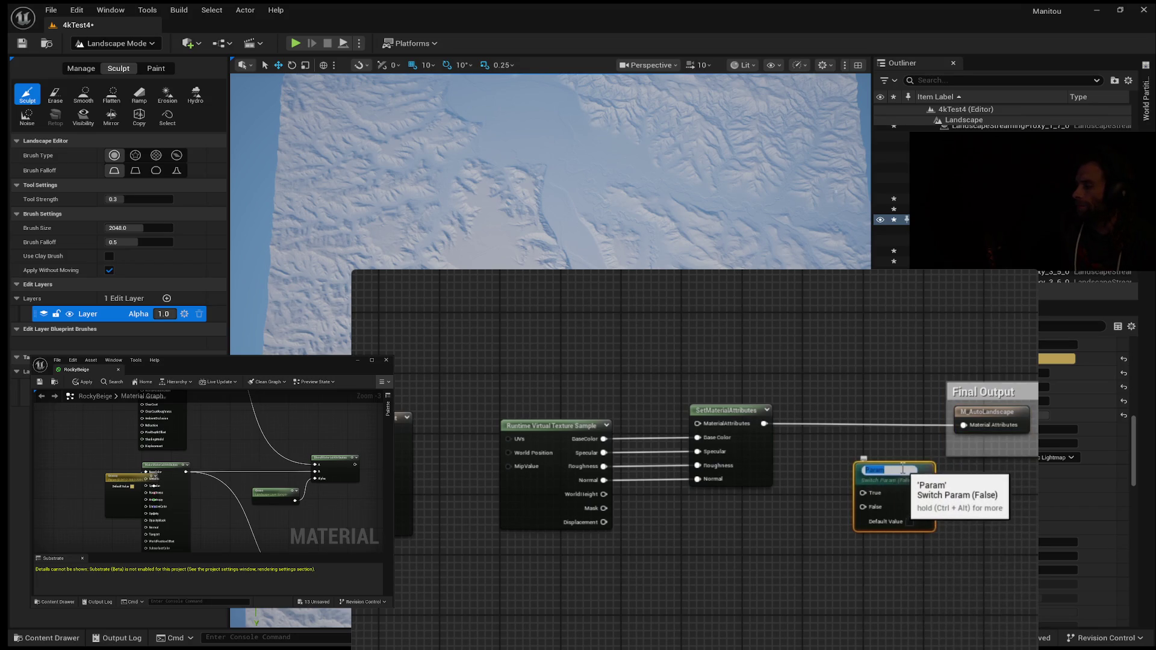
text(Show RVT)
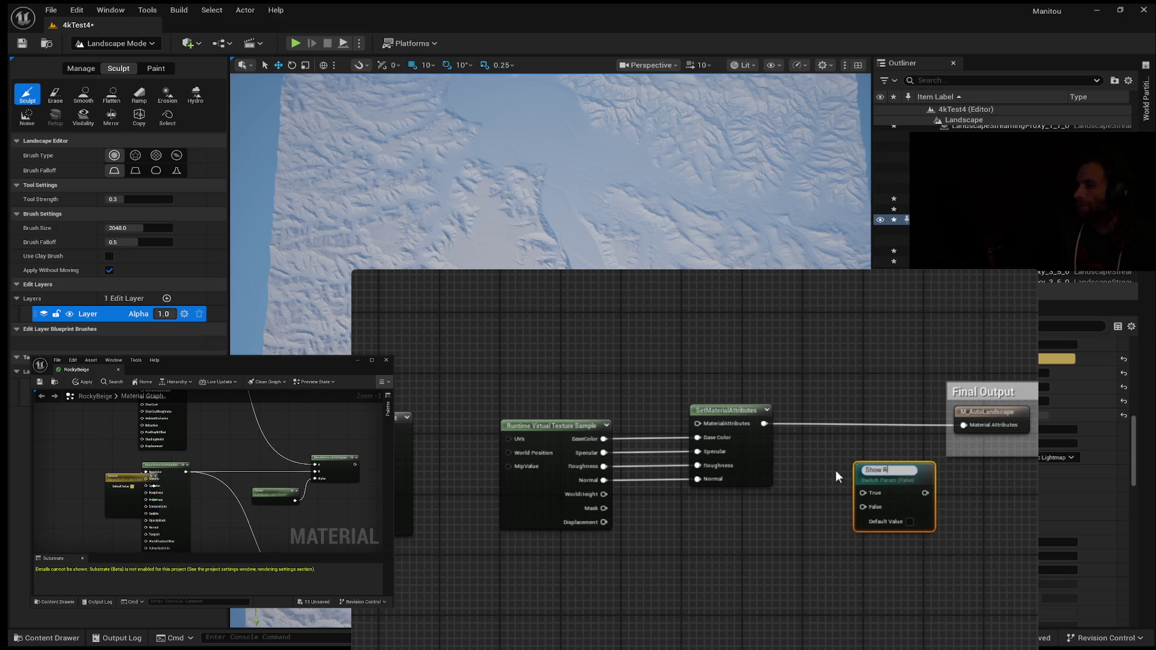
key(Return)
scroll(835, 471, down, 1)
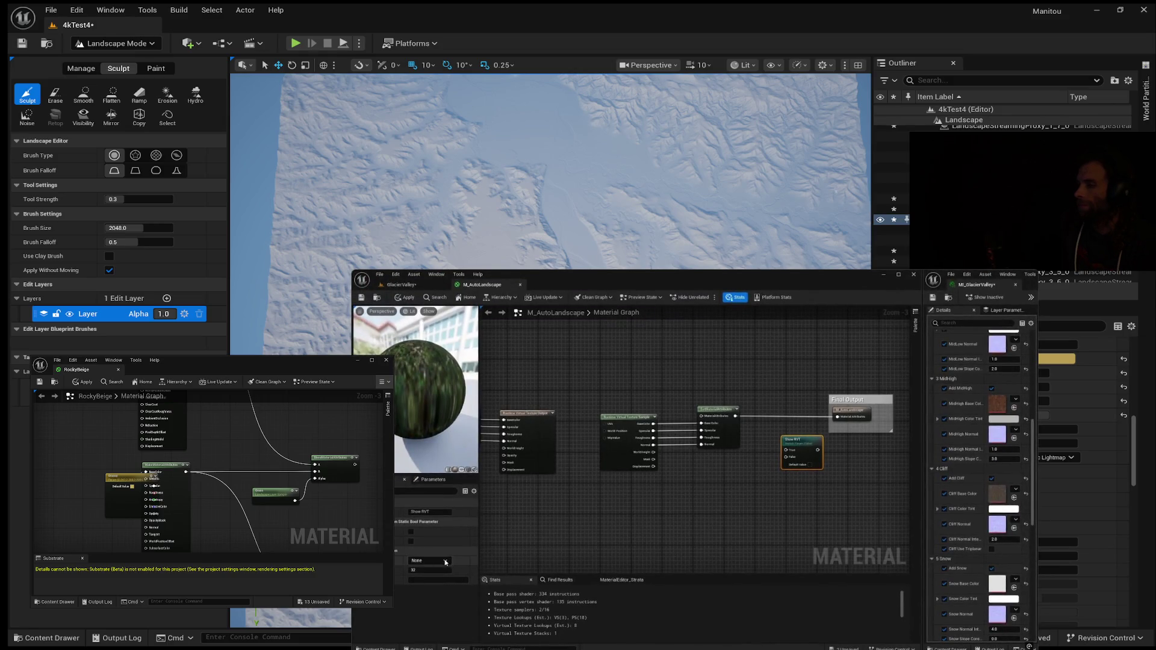
click(446, 563)
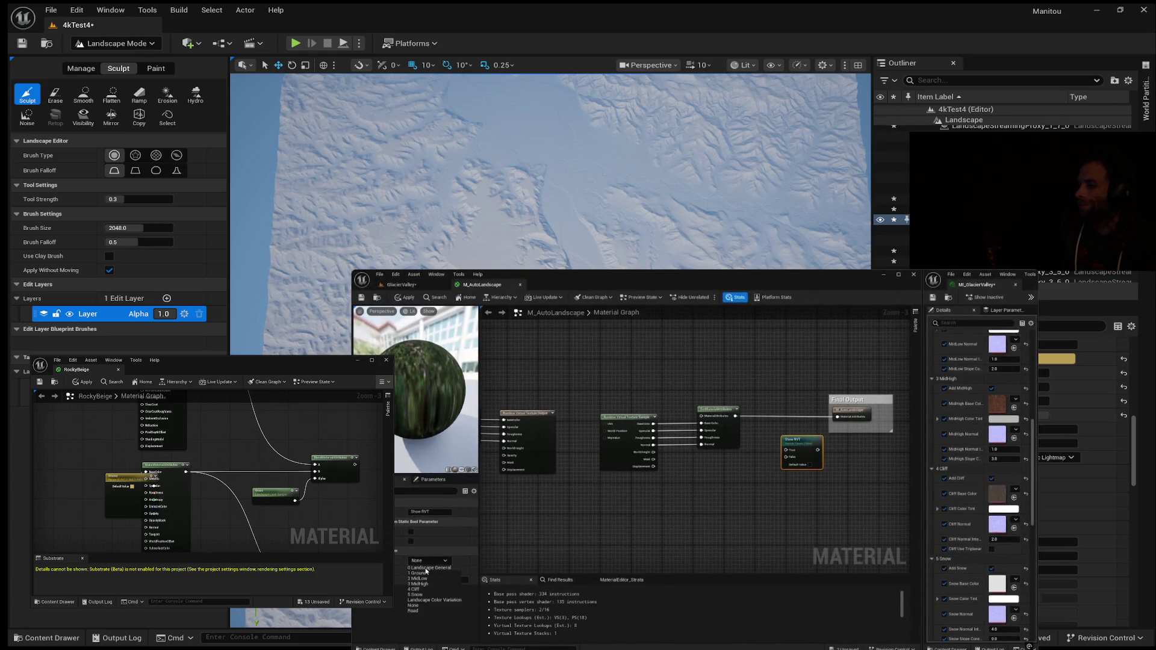
click(426, 569)
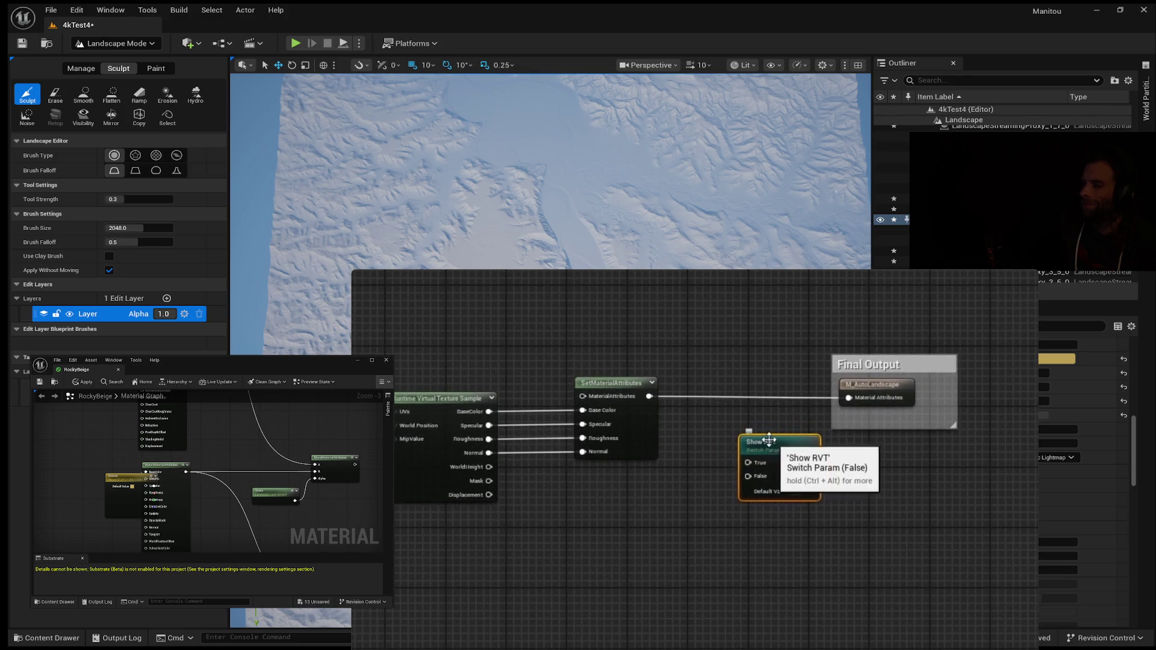
mouse_move(649, 395)
mouse_down()
mouse_move(747, 462)
mouse_move(818, 433)
mouse_move(849, 398)
mouse_up()
Route Show RVT into Final Output and connect the Landscape Layer Blend to its False input.
drag(774, 439, 747, 382)
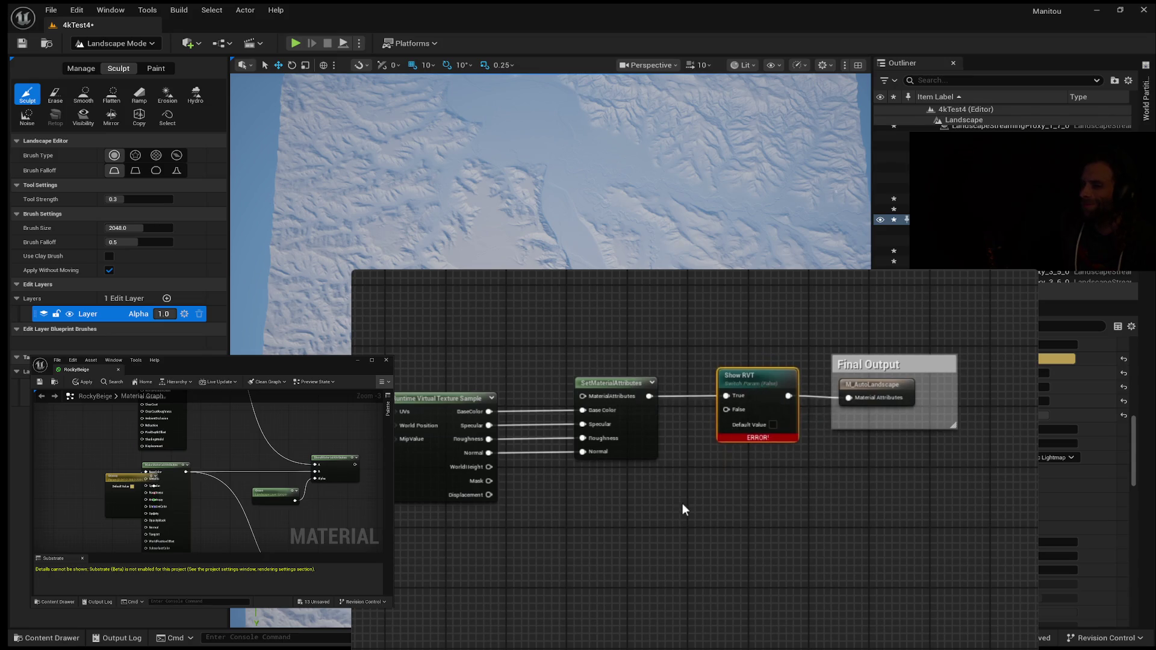
drag(681, 500, 793, 518)
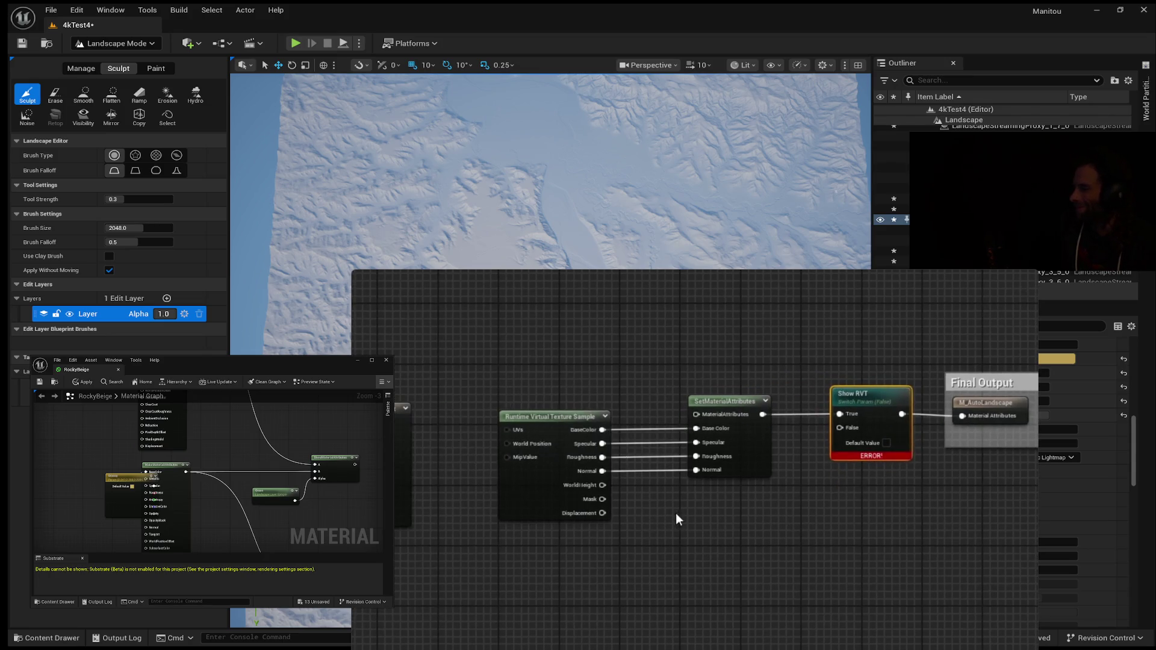
drag(677, 513, 741, 491)
scroll(845, 487, down, 1)
drag(800, 535, 857, 496)
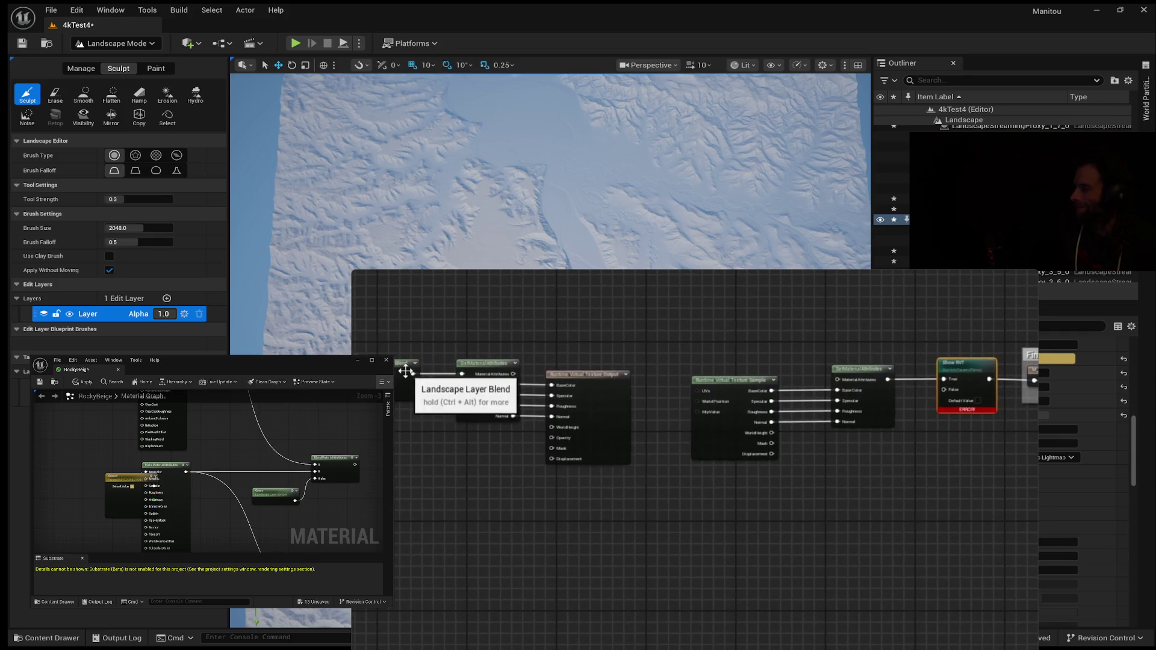
mouse_move(411, 374)
mouse_down()
mouse_move(740, 331)
mouse_move(945, 388)
mouse_up()
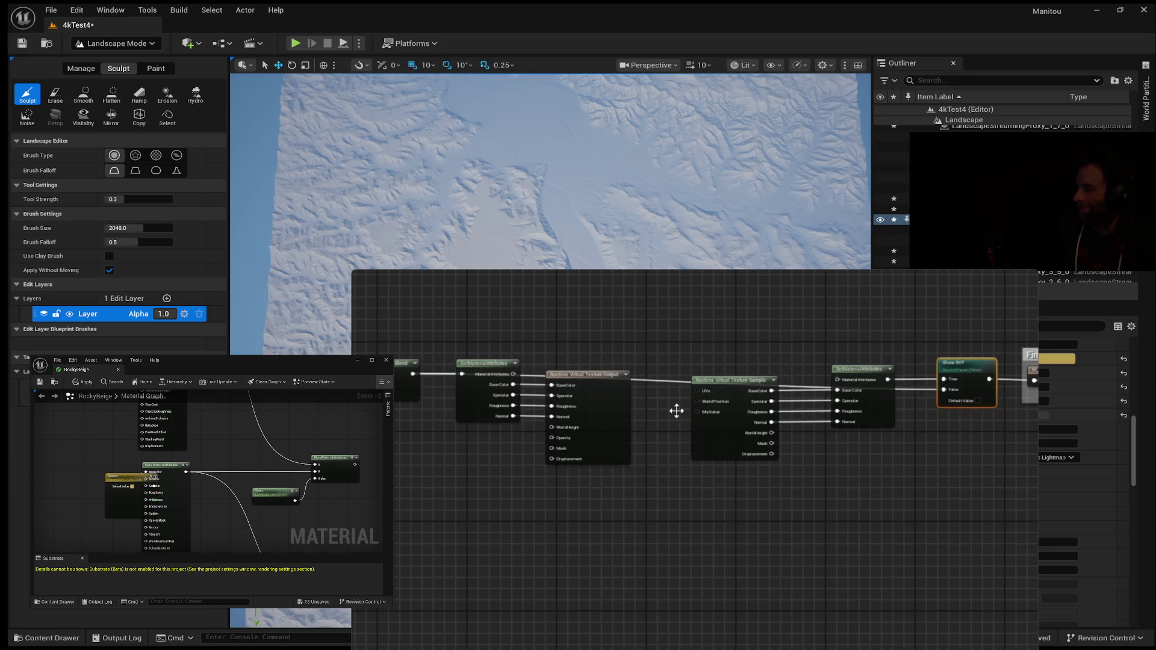
Rearrange the RVT Sample, SetMaterialAttributes, Show RVT and Final Output nodes into a compact group.
drag(480, 338, 616, 404)
drag(604, 379, 614, 421)
drag(708, 353, 880, 445)
mouse_move(862, 364)
mouse_down()
mouse_move(648, 285)
mouse_move(636, 257)
mouse_up()
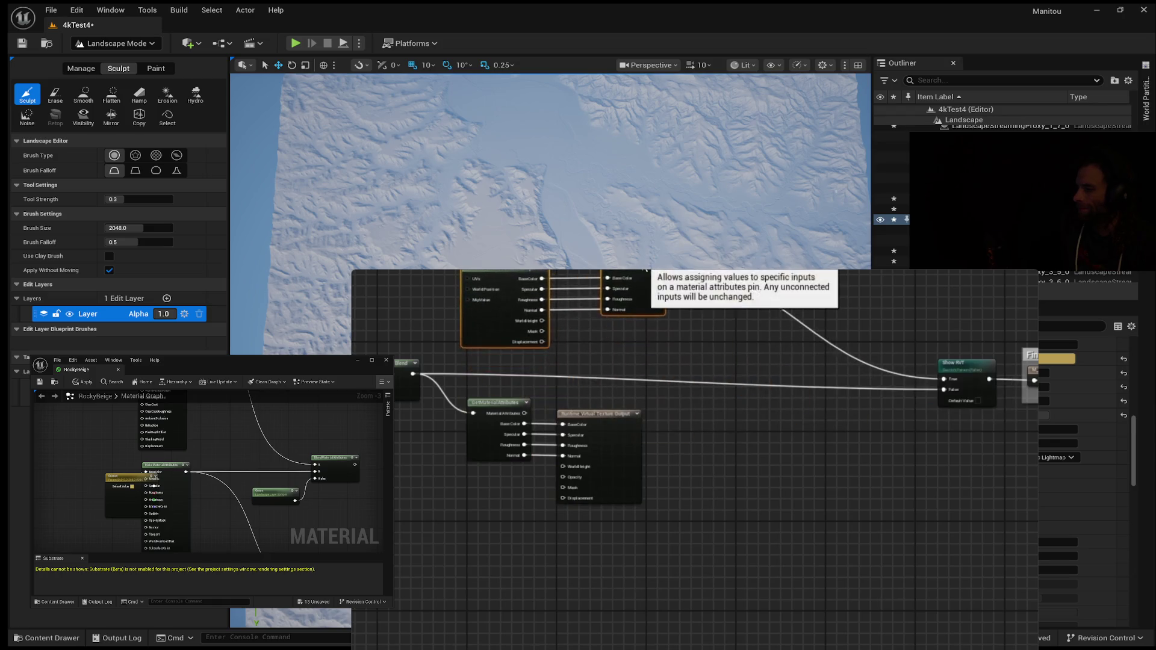
mouse_move(895, 317)
mouse_down()
mouse_move(746, 313)
mouse_move(991, 458)
mouse_up()
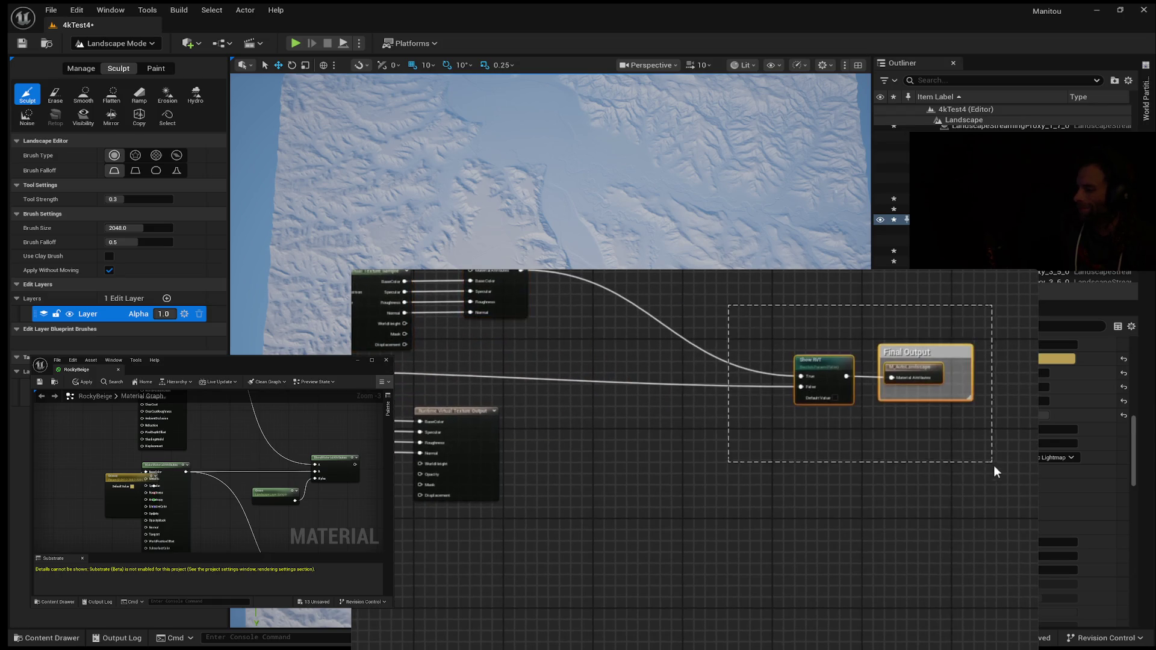
mouse_move(955, 369)
mouse_down()
mouse_move(778, 324)
mouse_move(712, 336)
mouse_up()
mouse_move(587, 469)
mouse_down()
mouse_move(833, 488)
mouse_move(793, 524)
mouse_move(774, 500)
mouse_move(746, 509)
mouse_up()
scroll(815, 489, down, 2)
scroll(777, 521, up, 2)
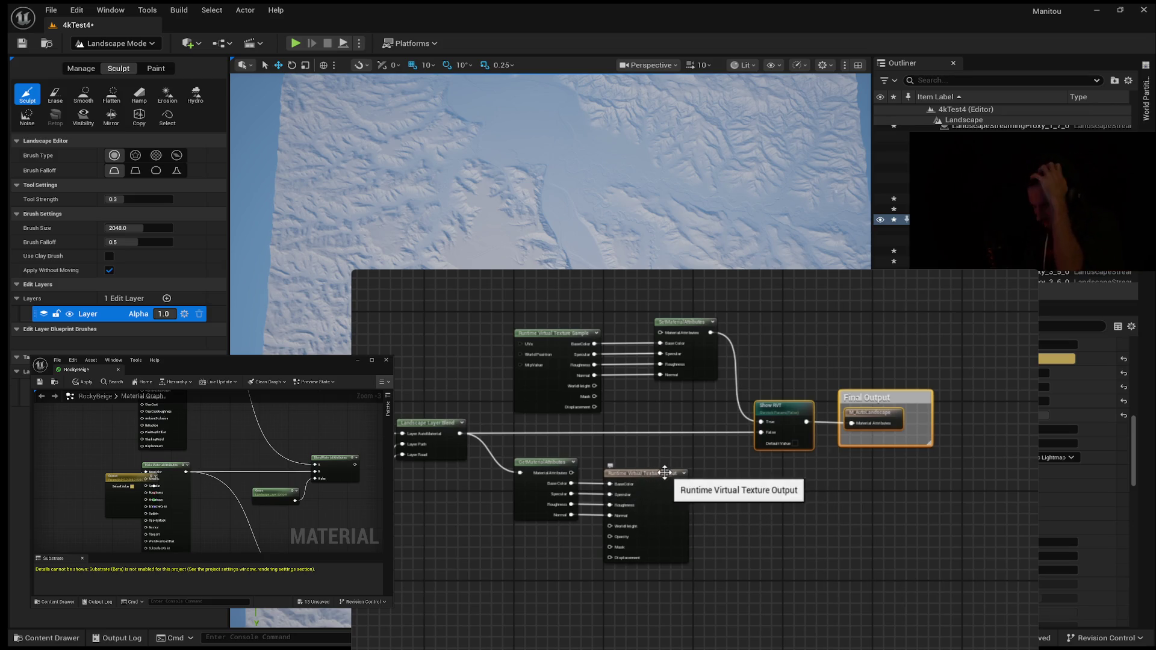
Box-select the RVT sample, attribute, switch and output nodes and wrap them in a comment titled RVT.
mouse_move(501, 284)
mouse_down()
mouse_move(608, 300)
mouse_move(810, 495)
mouse_move(838, 588)
mouse_move(830, 590)
mouse_up()
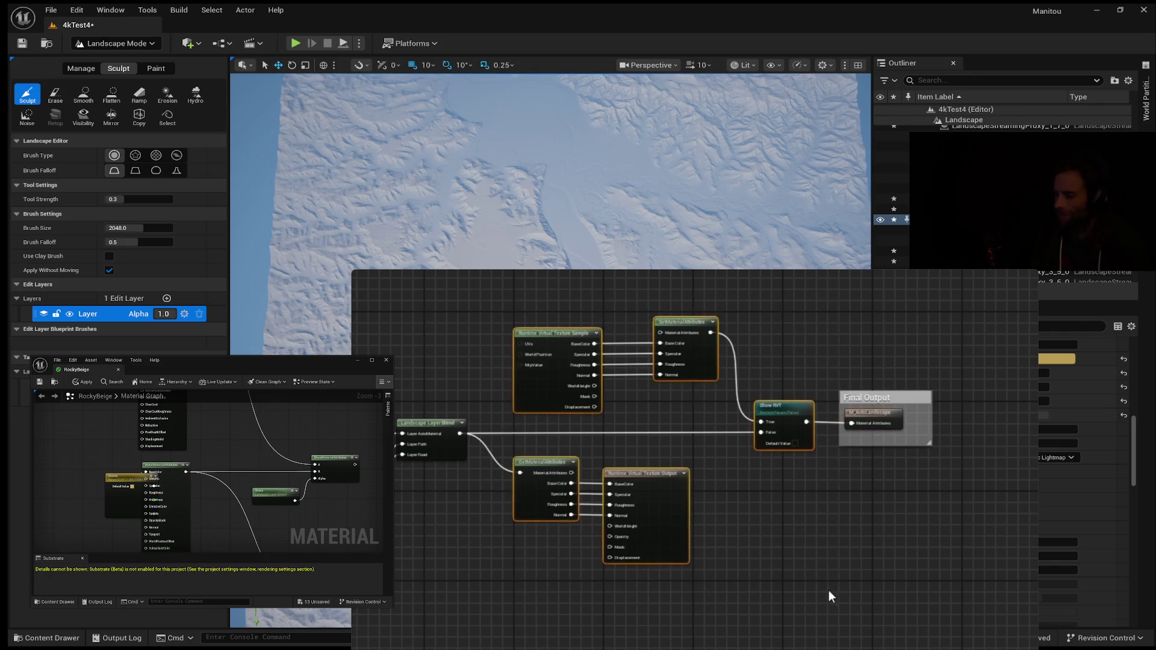
text(c)
text(RVT)
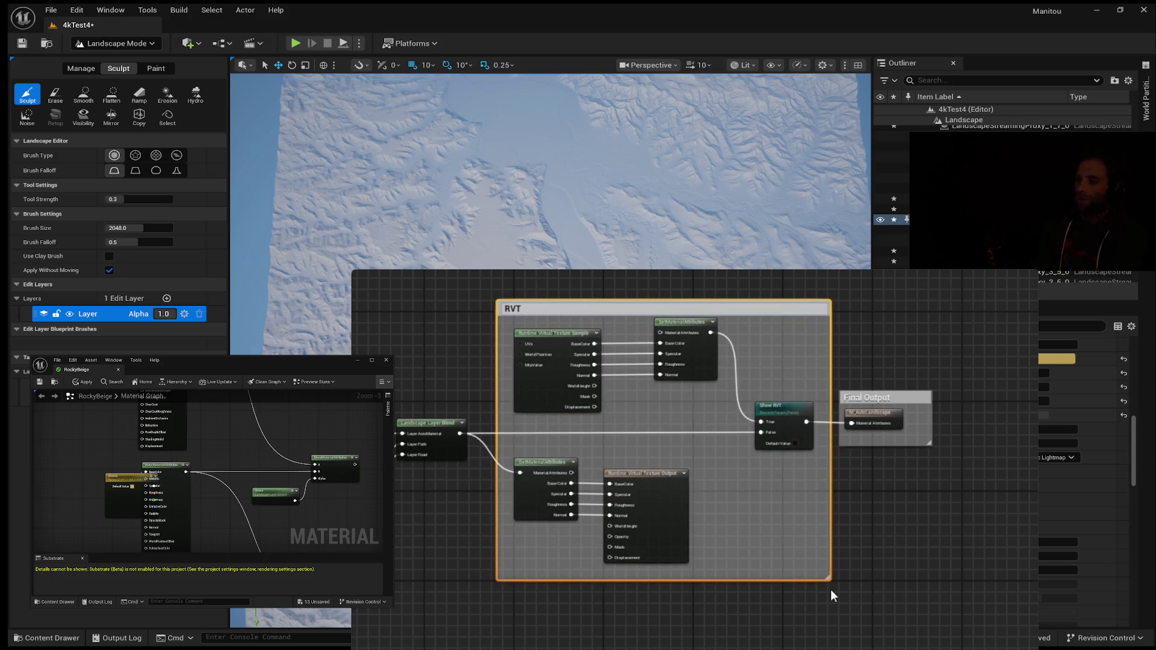
key(Return)
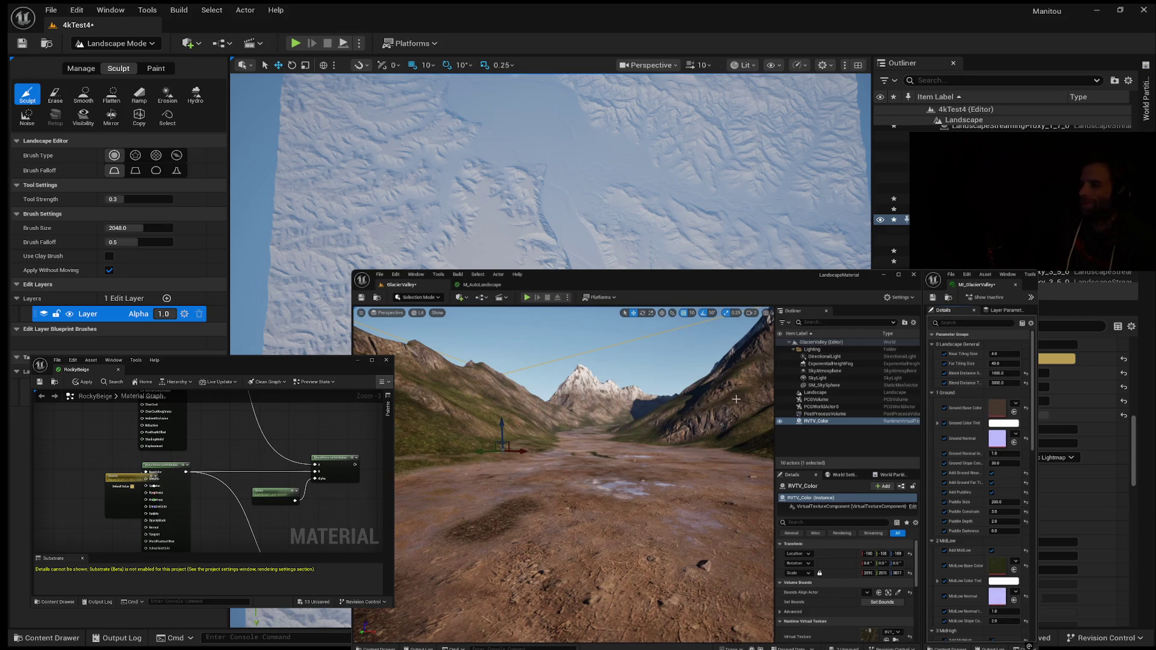
Apply the M_AutoLandscape changes to the original material and go back to the GlacierValley level.
drag(718, 415, 718, 414)
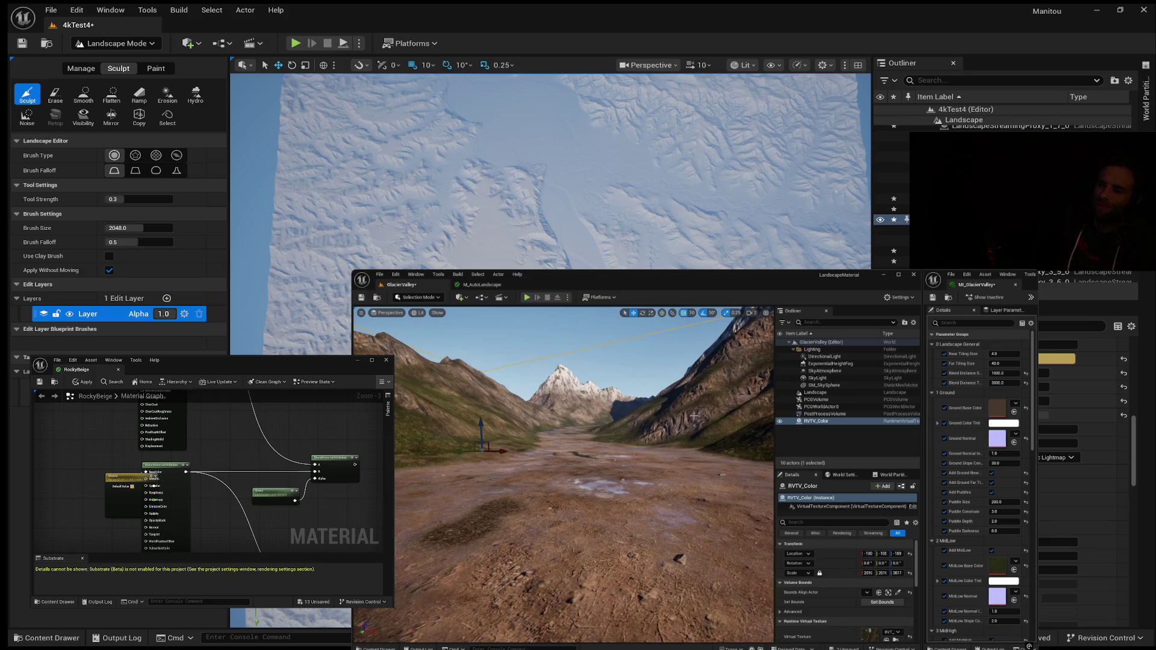
click(490, 286)
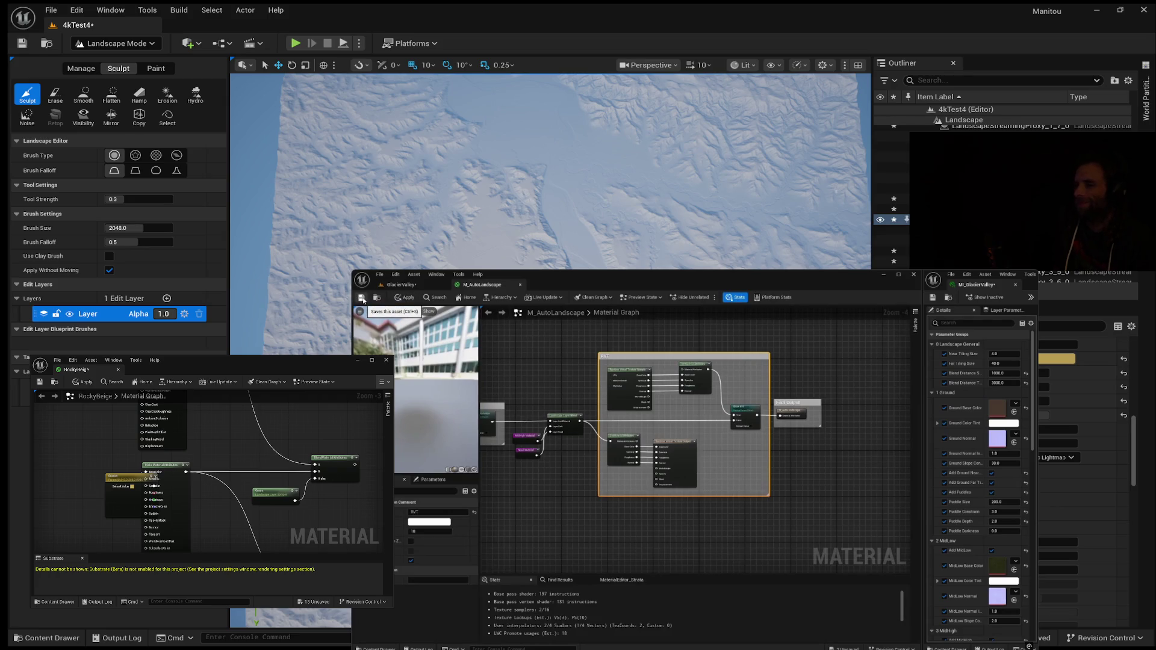
click(362, 298)
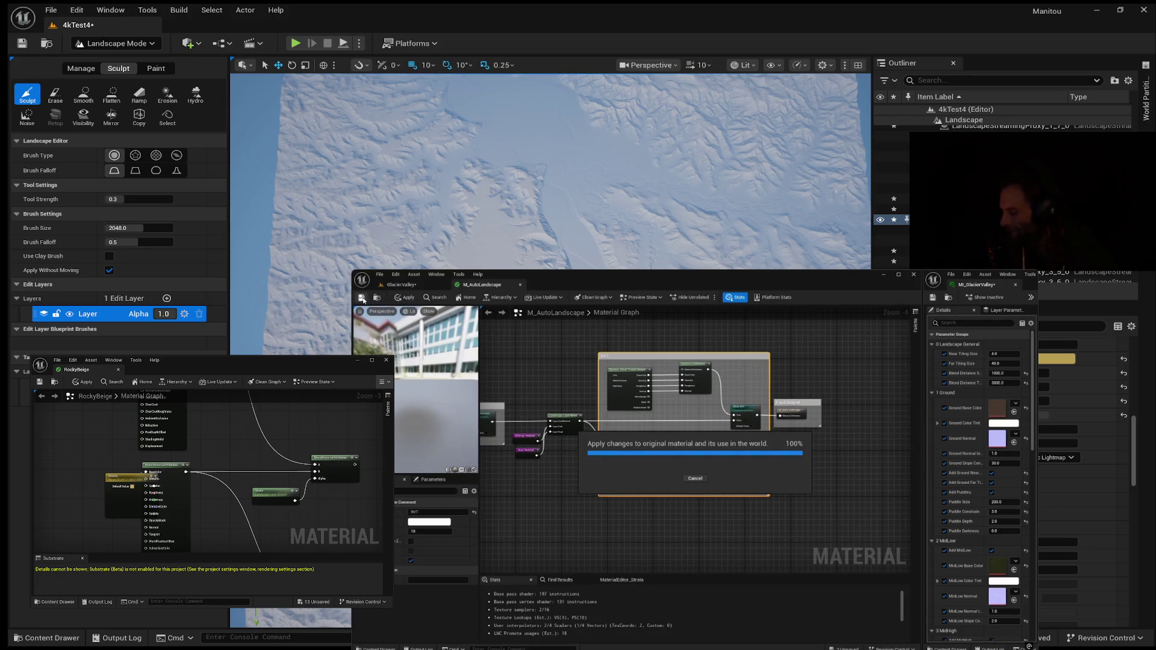
click(412, 288)
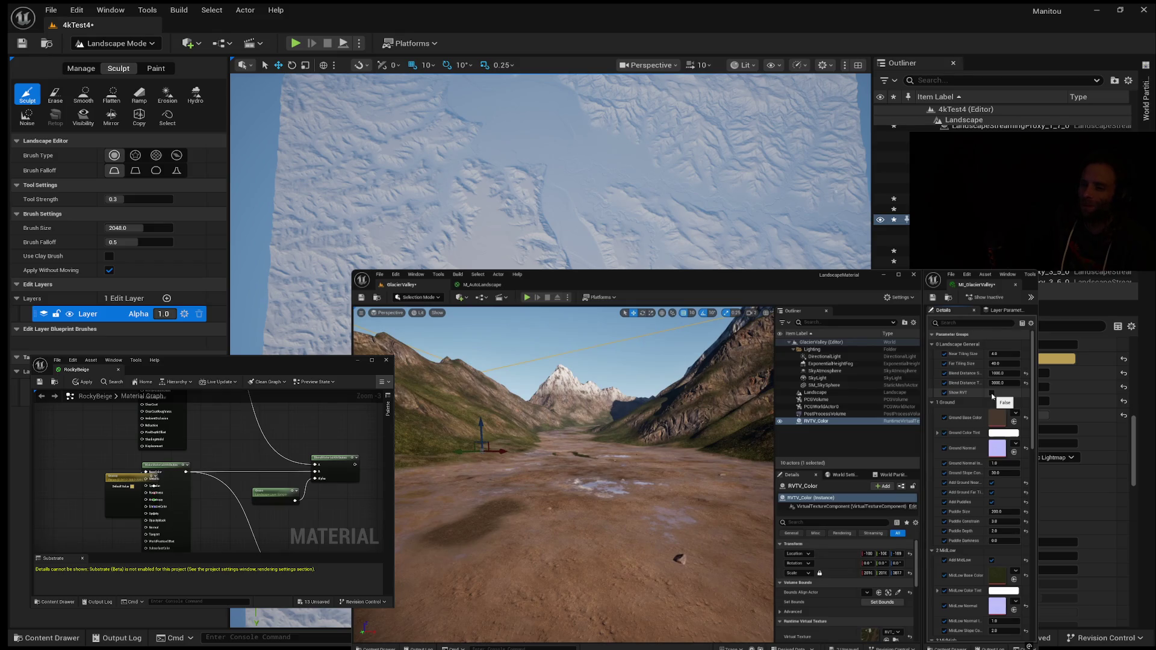
click(991, 393)
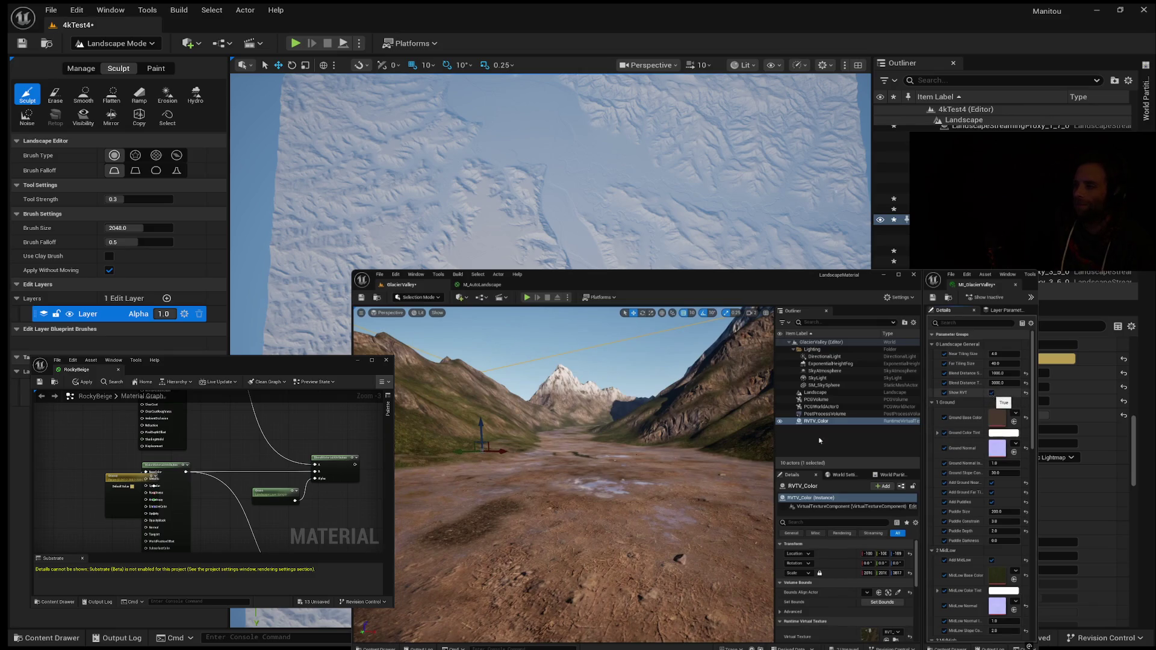
click(991, 393)
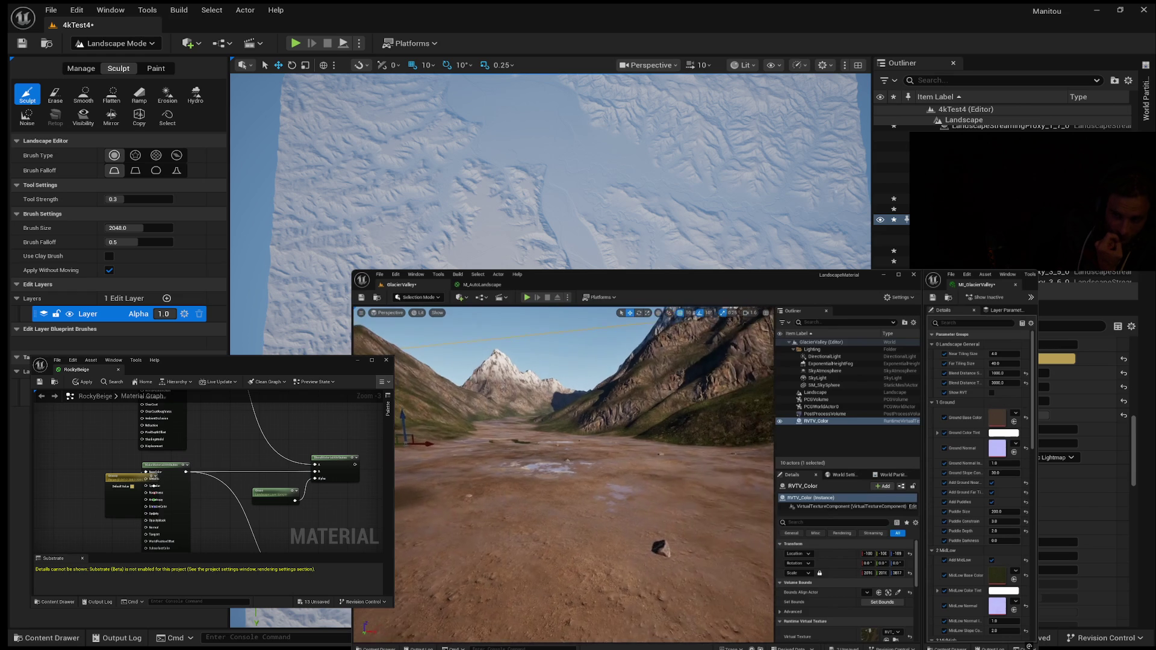
Deselect the RVTV_Color volume and place a Cube shape on the valley floor.
key(Escape)
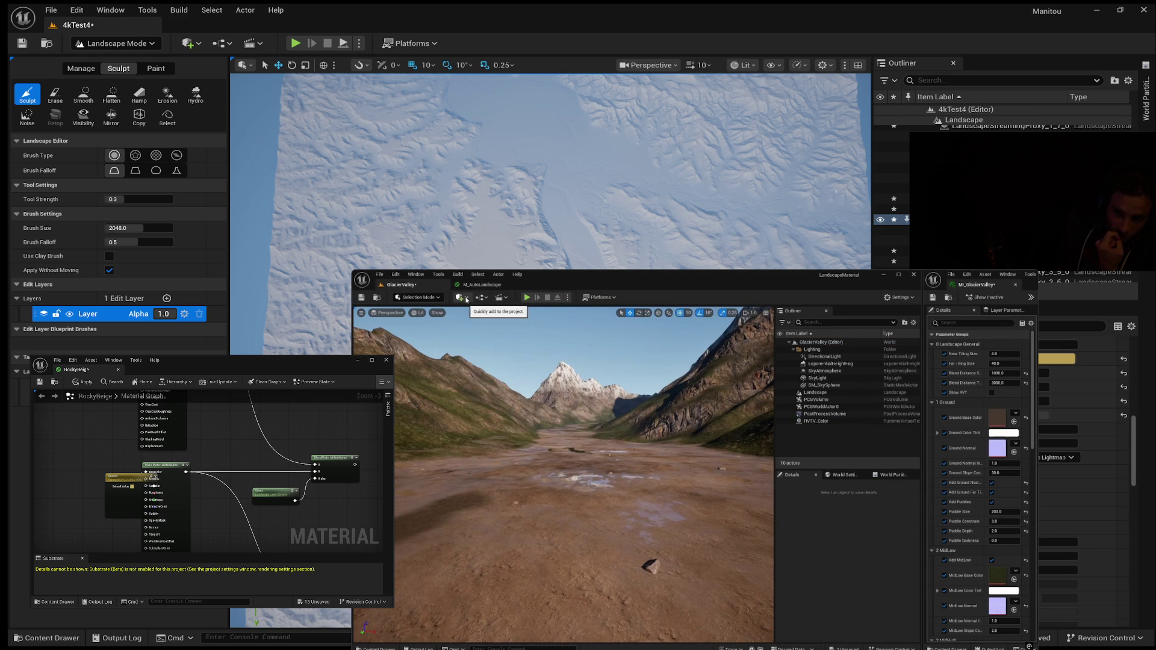
click(465, 298)
mouse_move(489, 381)
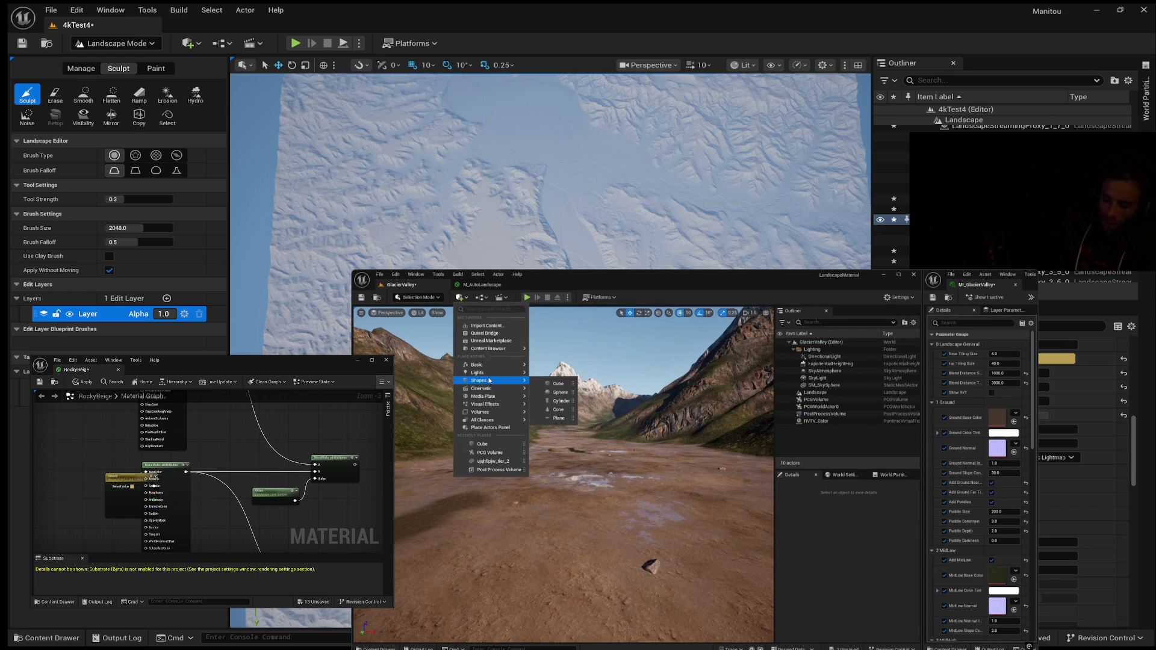
click(556, 387)
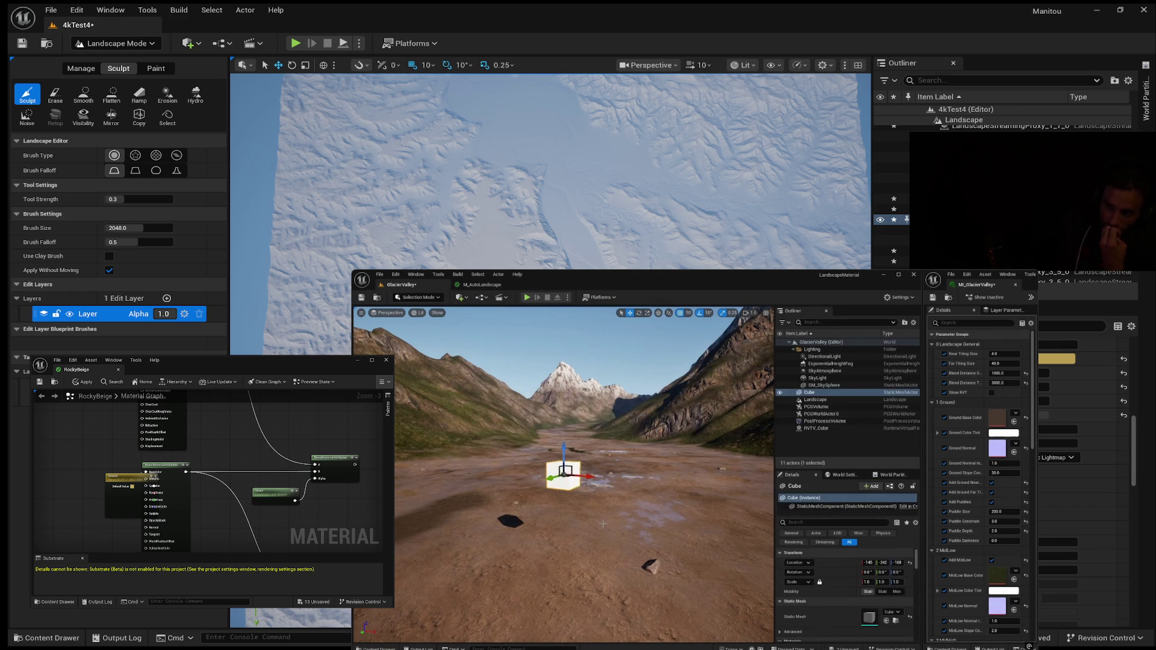
Frame the new cube in the viewport and open the Content Drawer on the Materials folder.
mouse_move(602, 523)
mouse_down()
mouse_move(627, 523)
mouse_move(605, 502)
mouse_move(600, 563)
mouse_move(600, 550)
mouse_move(601, 562)
mouse_move(644, 554)
mouse_move(626, 545)
mouse_move(639, 527)
mouse_move(626, 548)
mouse_up()
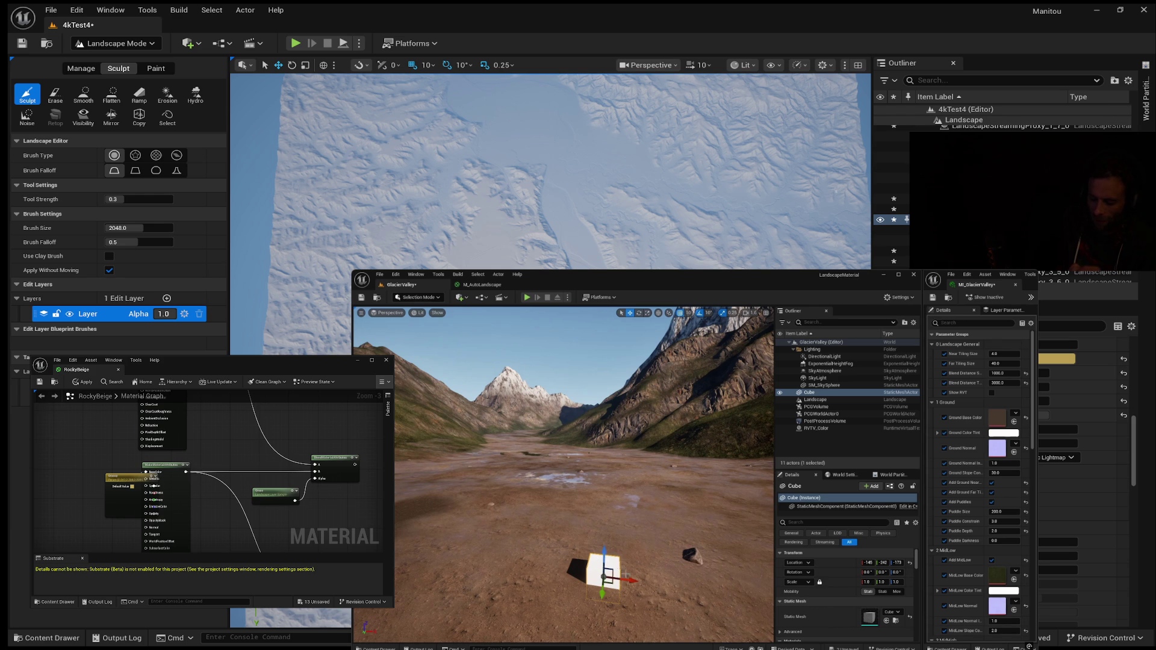
drag(647, 564, 571, 543)
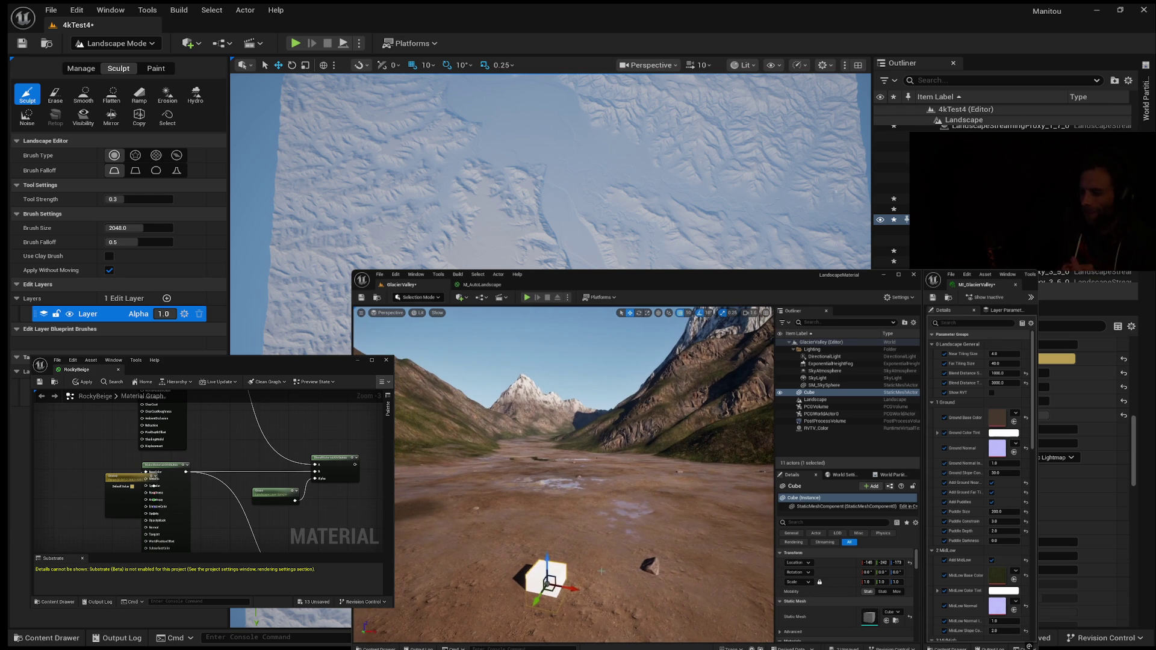
key(ctrl+space)
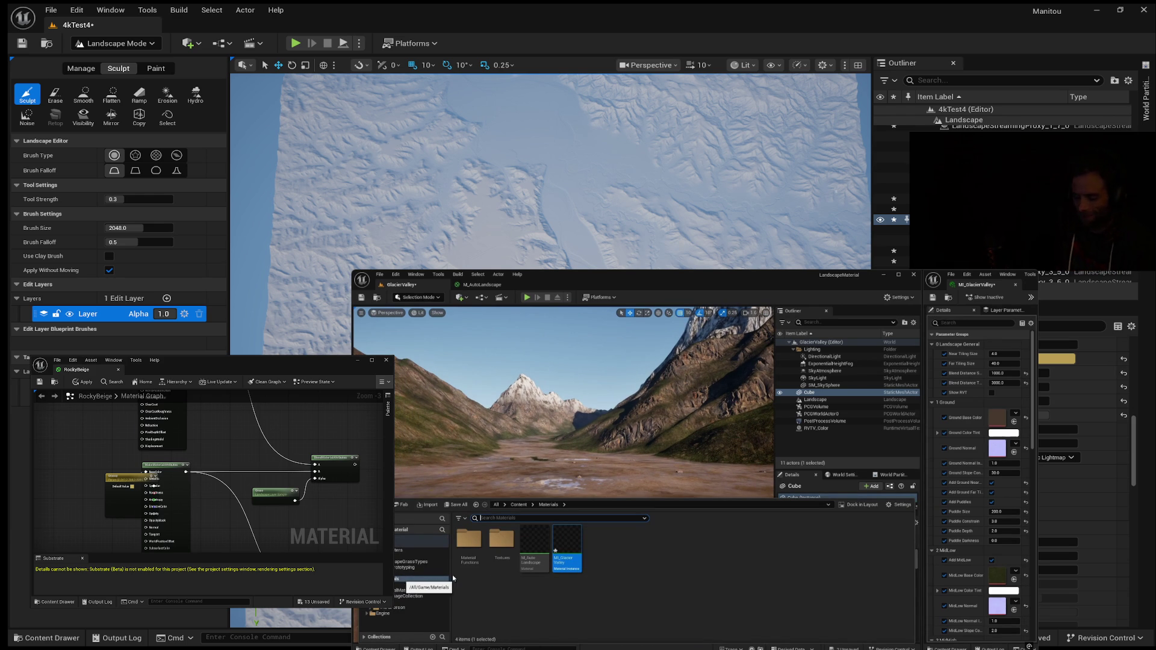
Create a new material named M_Cube in the Materials folder and open it in the editor.
right_click(613, 554)
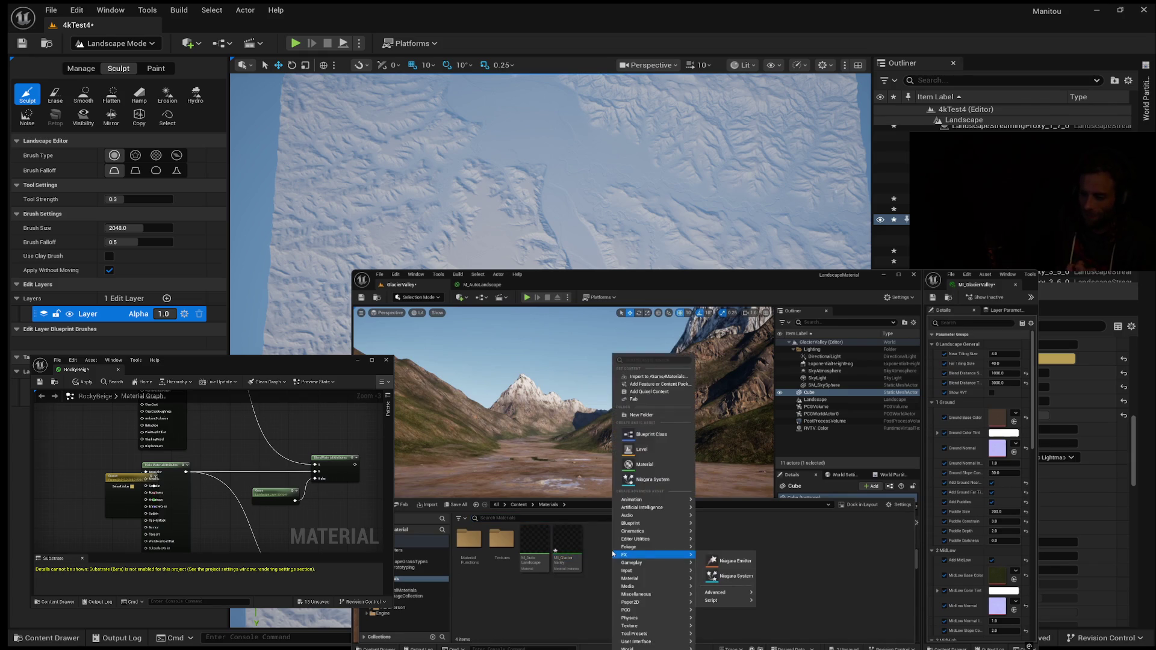
click(660, 465)
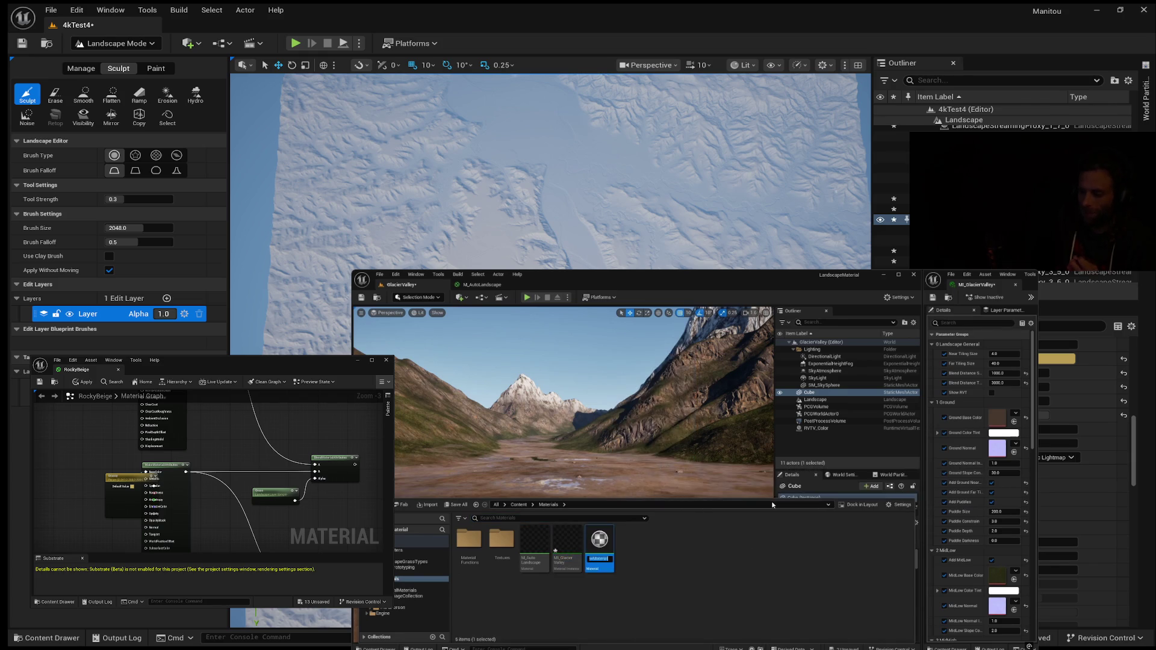
text(M_Cube)
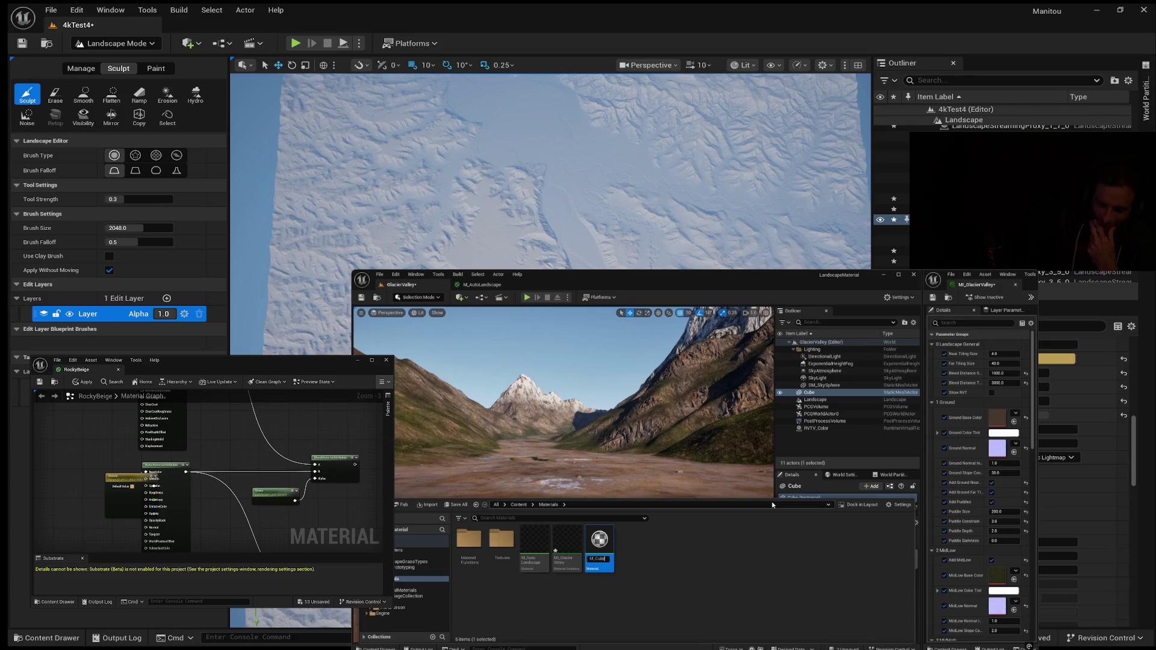
key(Return)
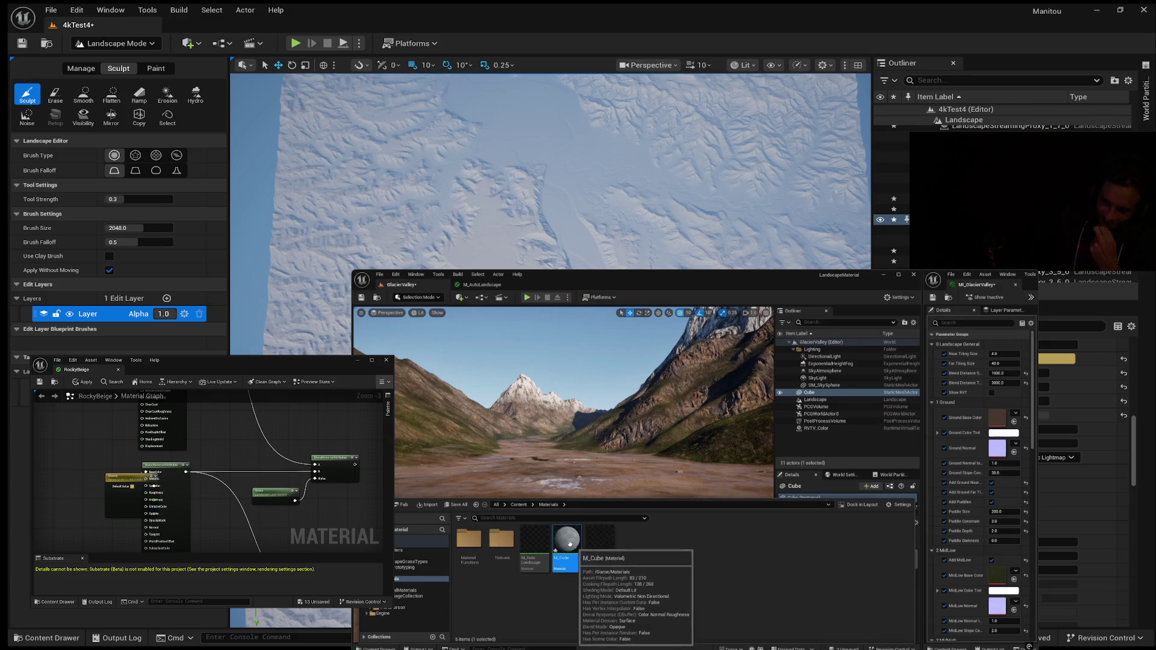
double_click(571, 546)
Add a Texture Sample node to M_Cube and paste a second copy below it.
scroll(662, 464, down, 1)
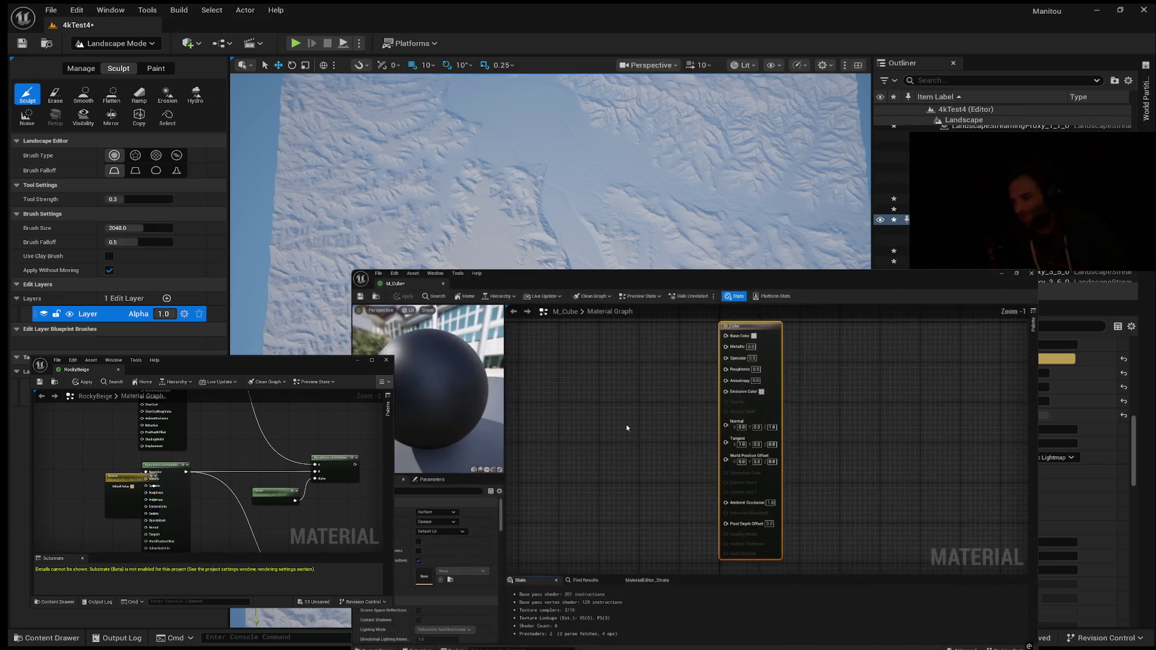
right_click(666, 369)
text(texture)
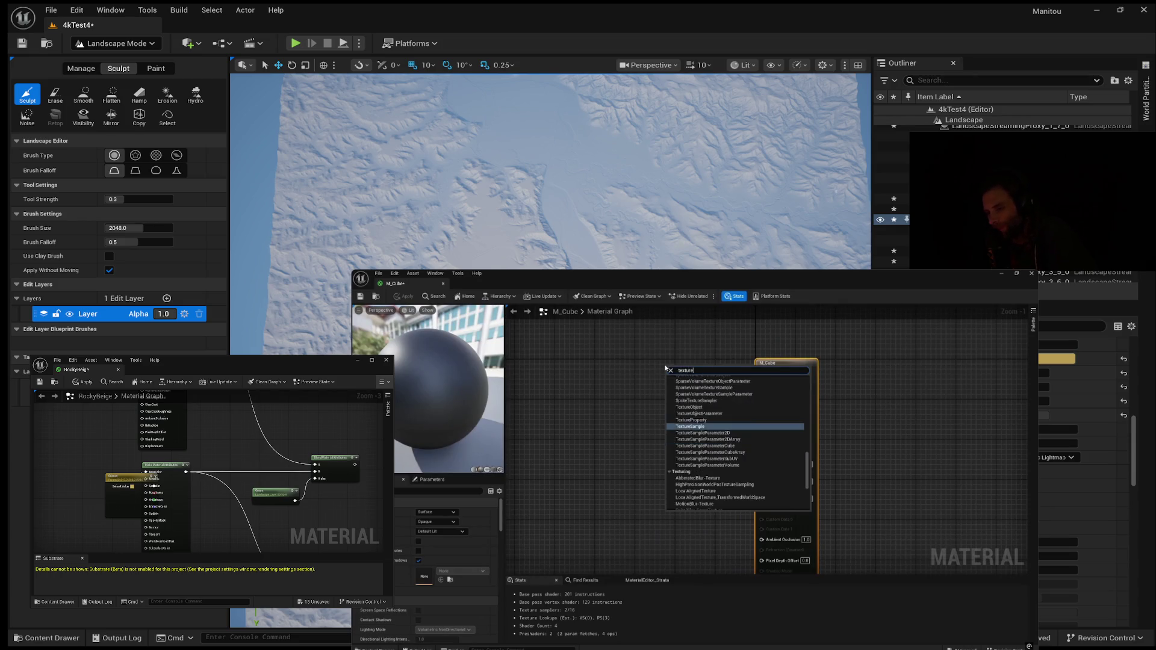
click(697, 426)
drag(695, 368, 686, 359)
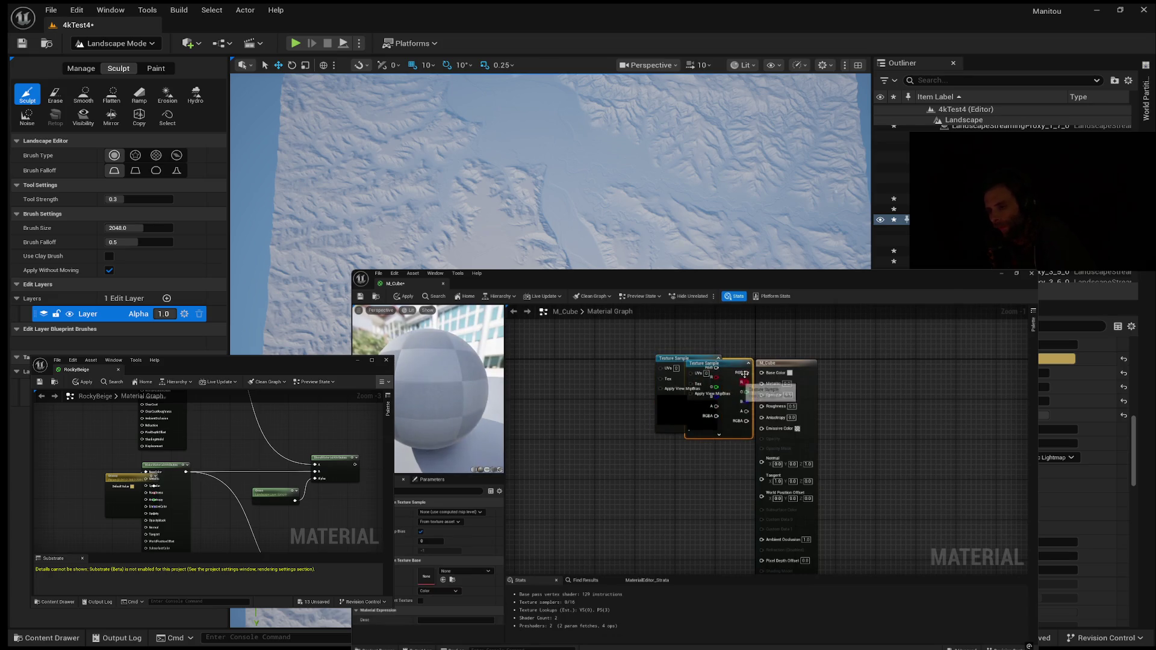
key(ctrl+v)
drag(708, 472, 704, 467)
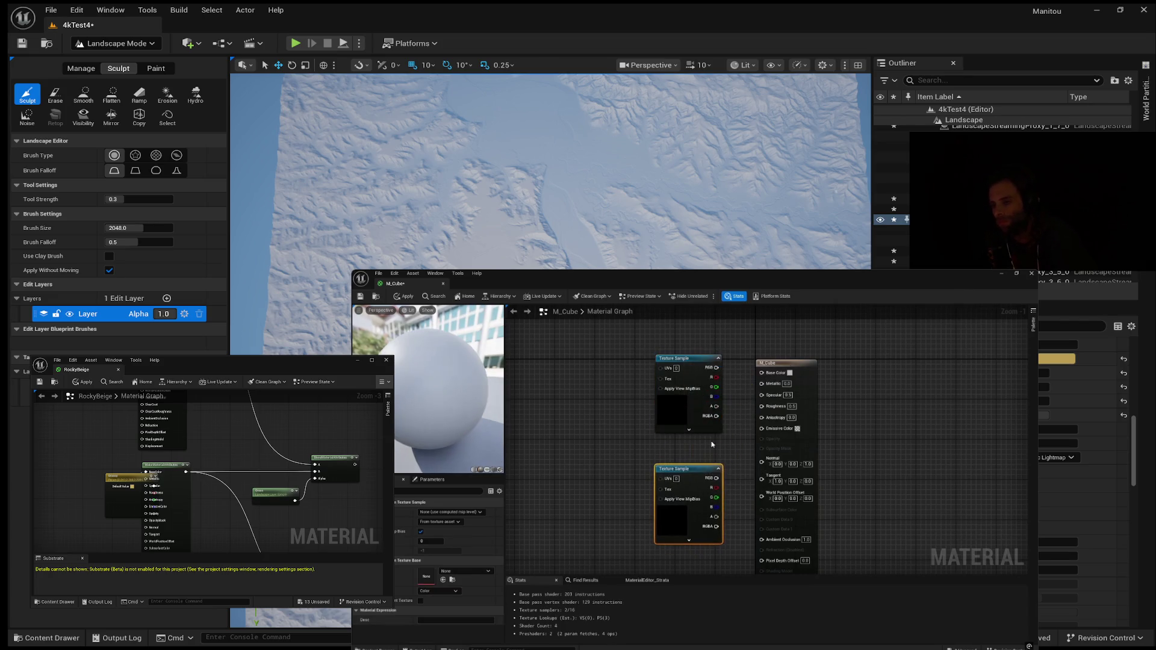
Assign DefaultWhiteGrid to the upper Texture Sample and wire its RGB into Base Color.
click(686, 359)
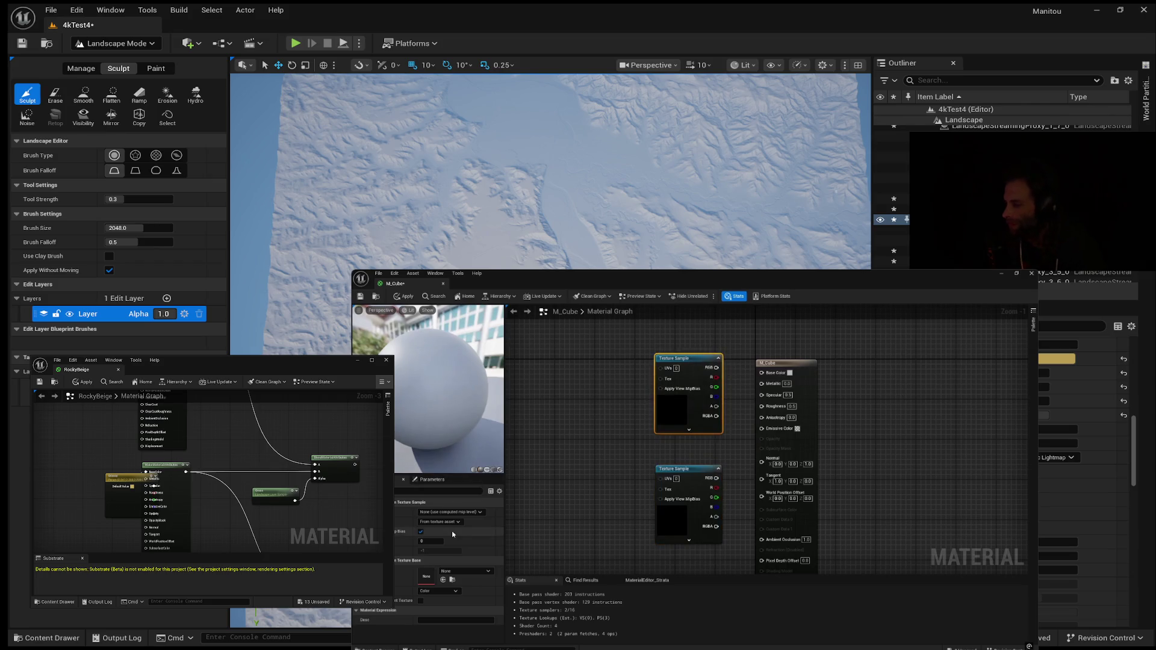
click(489, 572)
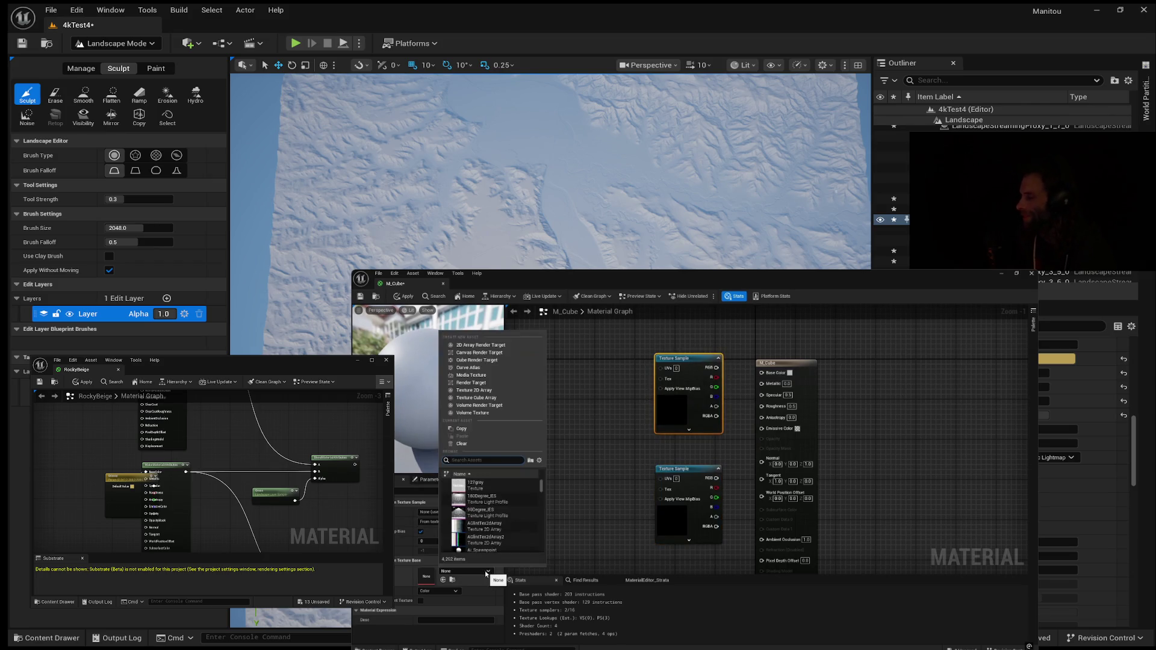
text(whitegr)
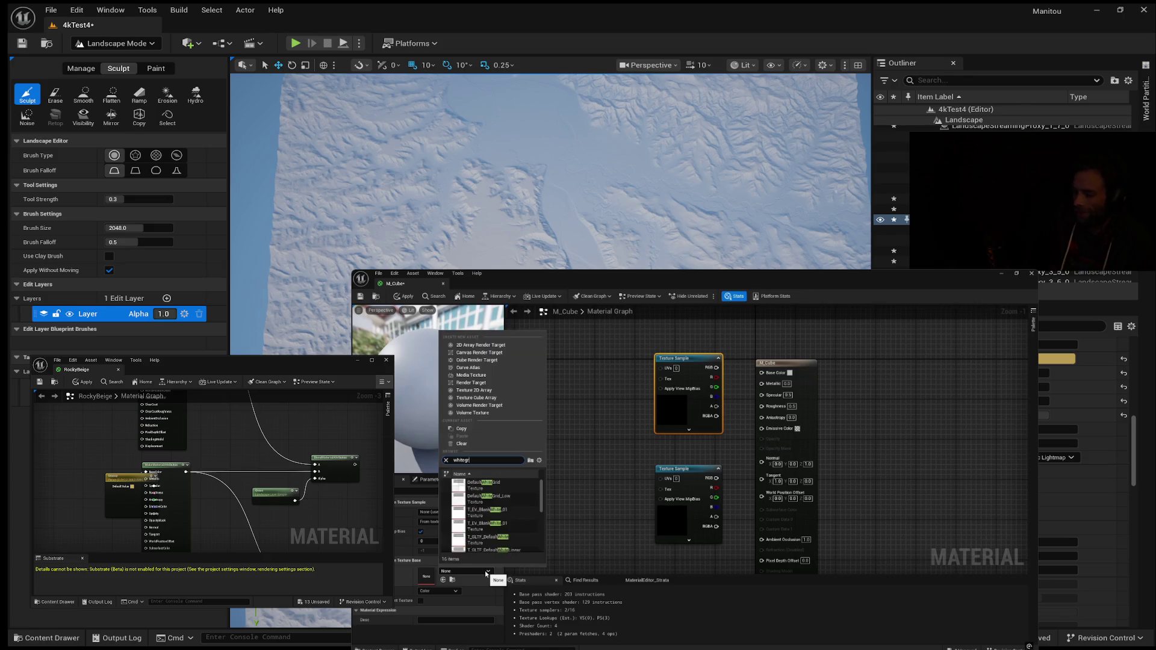
click(482, 485)
drag(721, 372, 762, 373)
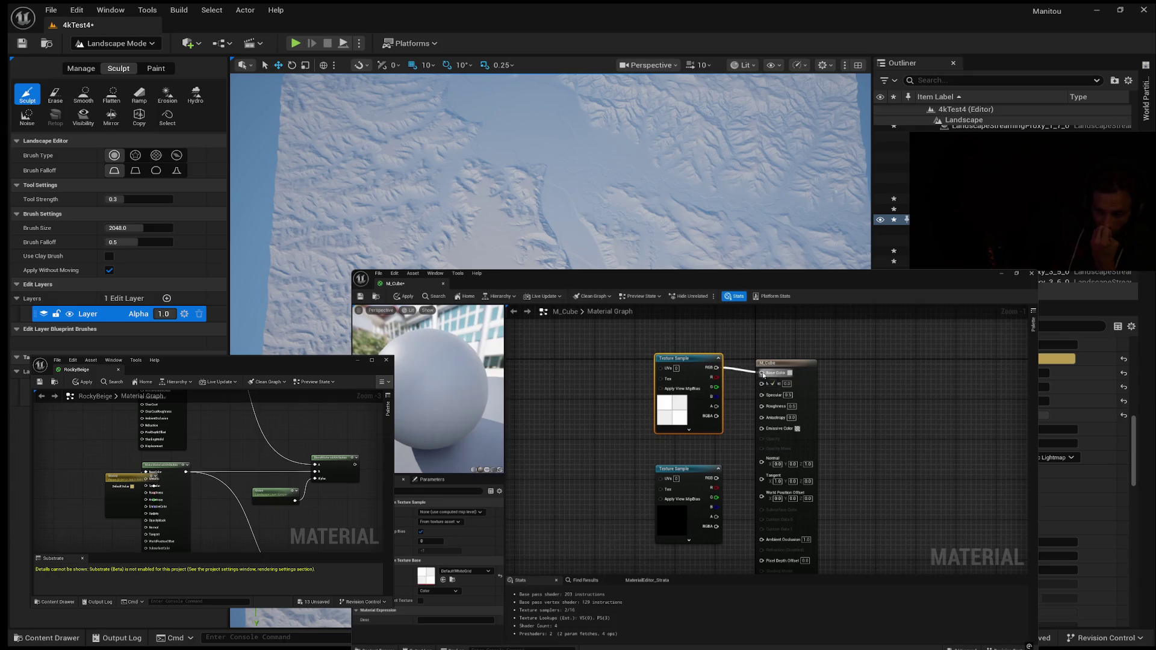
Assign Grid_N to the lower Texture Sample and wire its RGB into Normal.
click(693, 485)
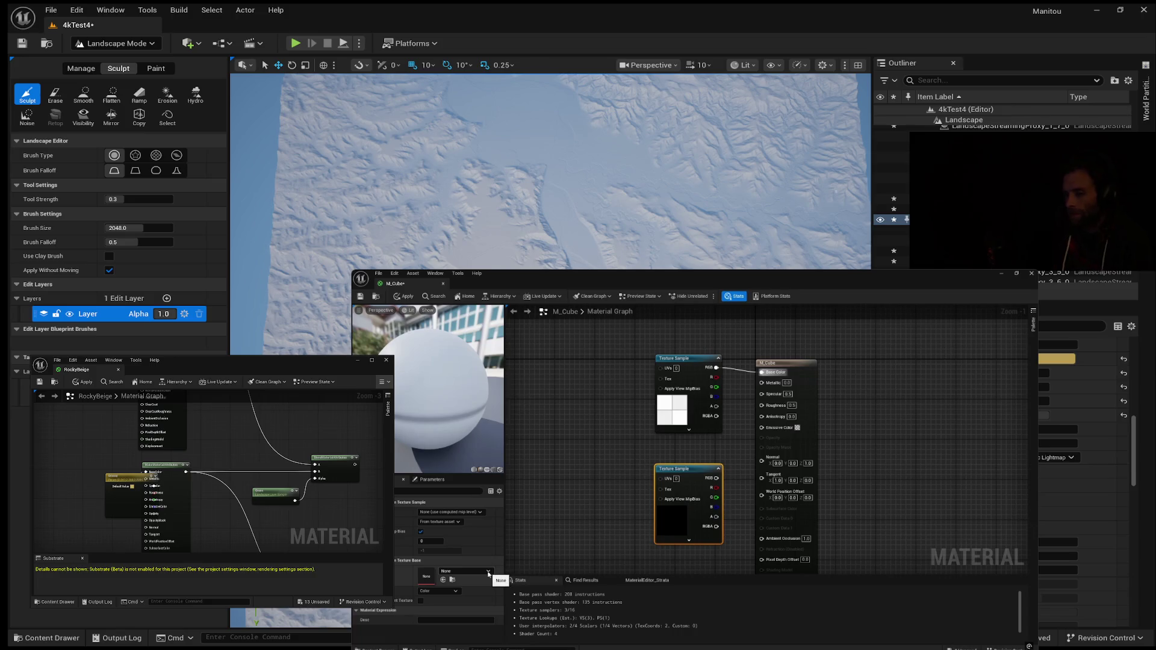
click(488, 571)
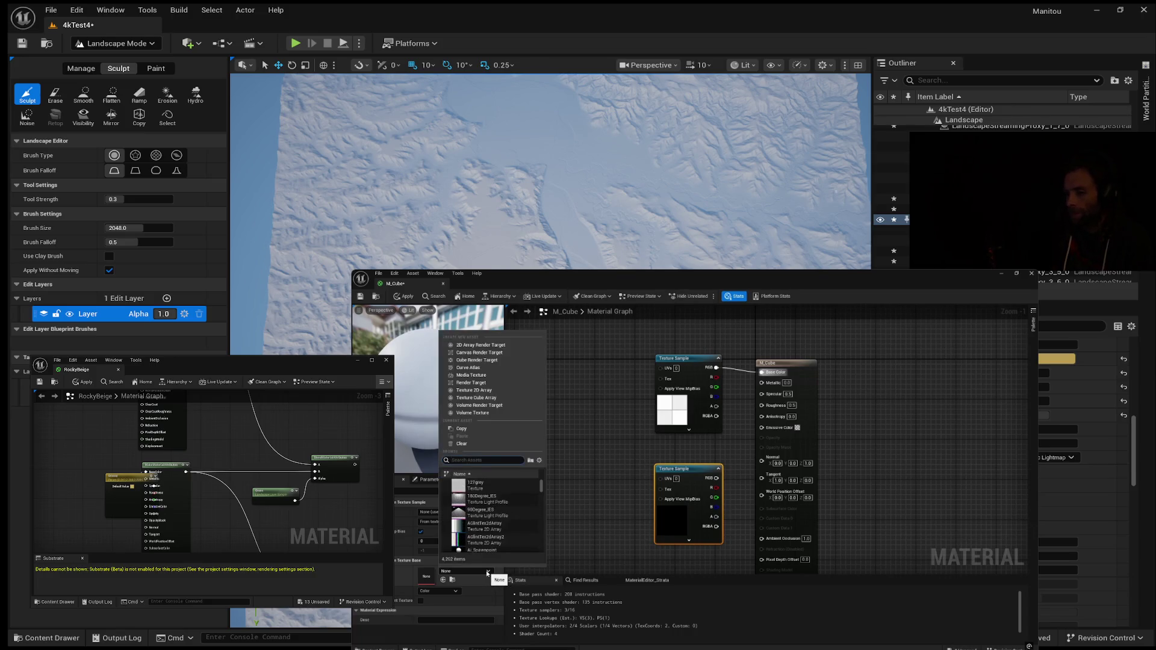
text(grid_N)
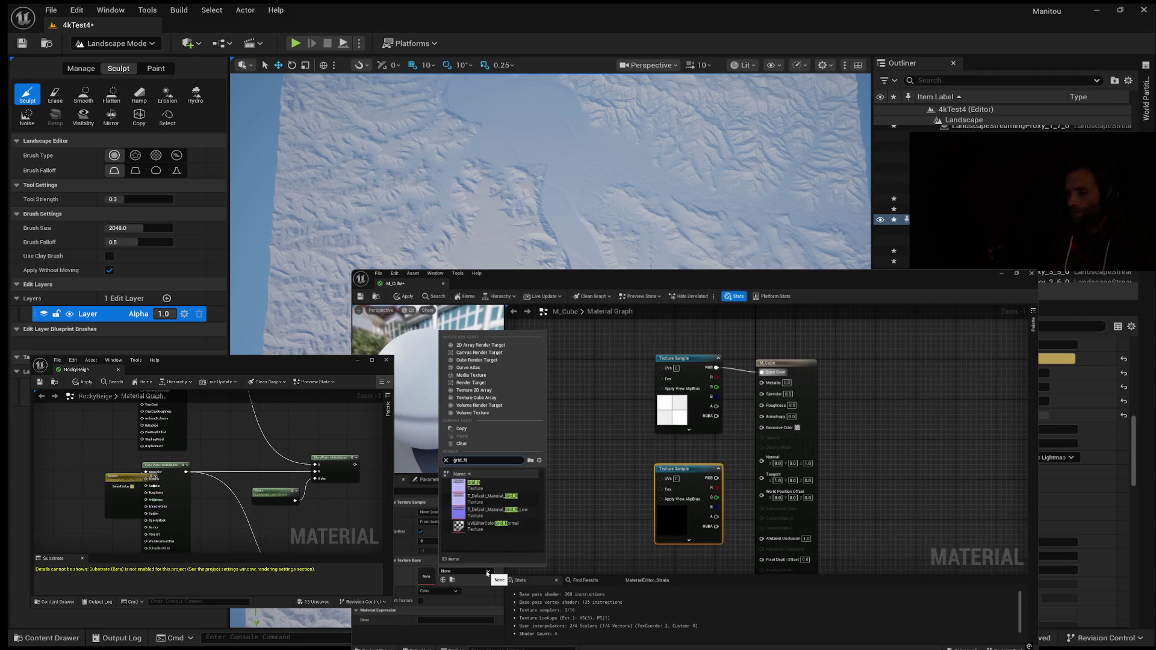
click(508, 487)
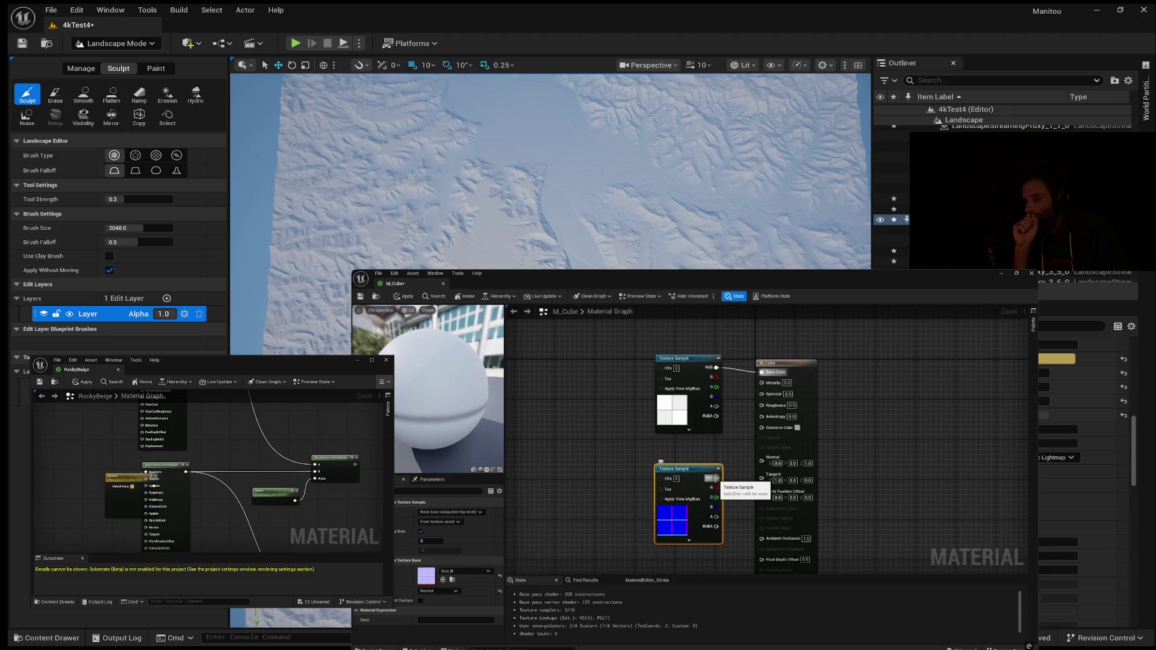
mouse_move(715, 478)
mouse_down()
mouse_move(770, 469)
mouse_move(762, 457)
mouse_up()
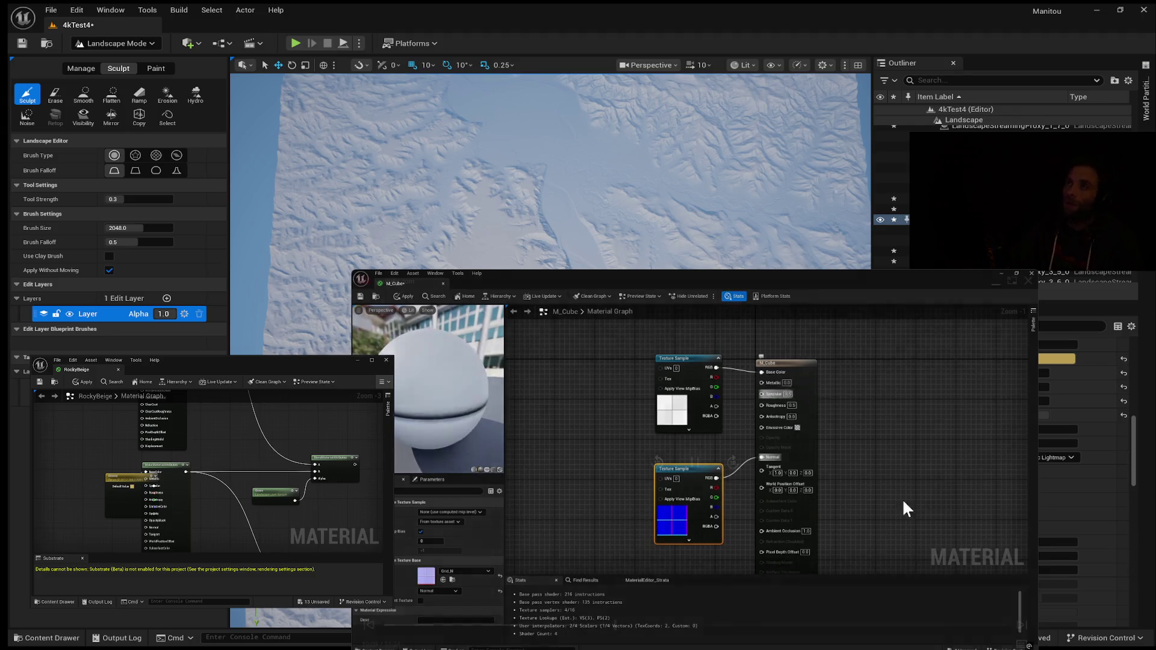
mouse_move(773, 504)
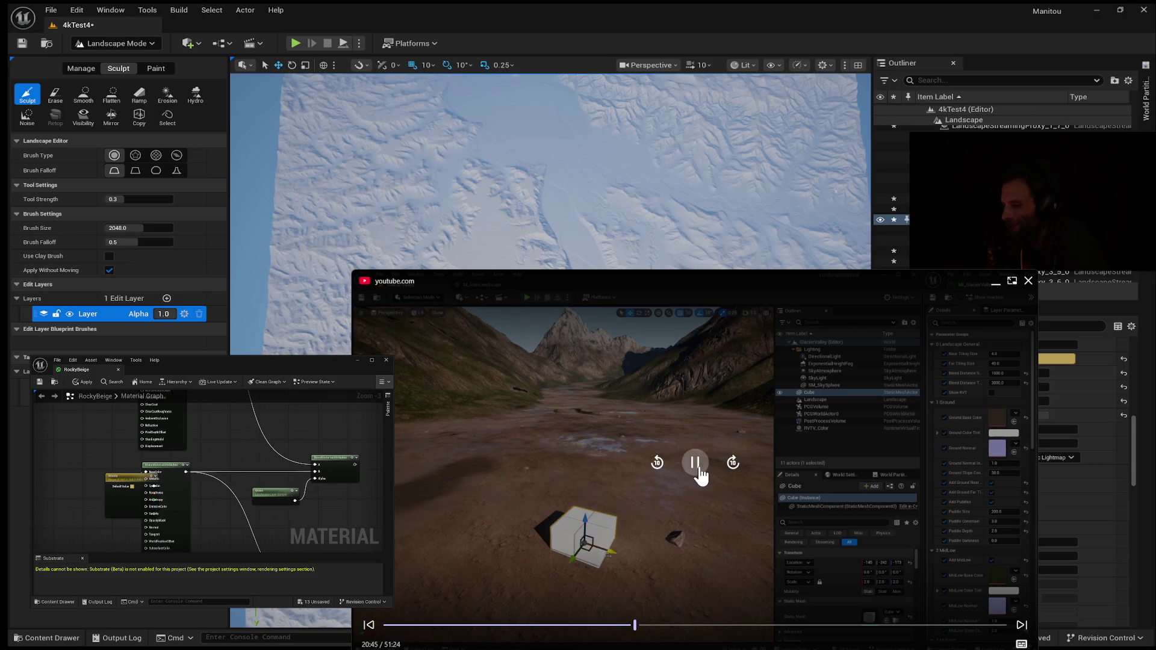
Pause the YouTube tutorial at 20:46, showing the grid-textured cube on the valley floor.
click(695, 463)
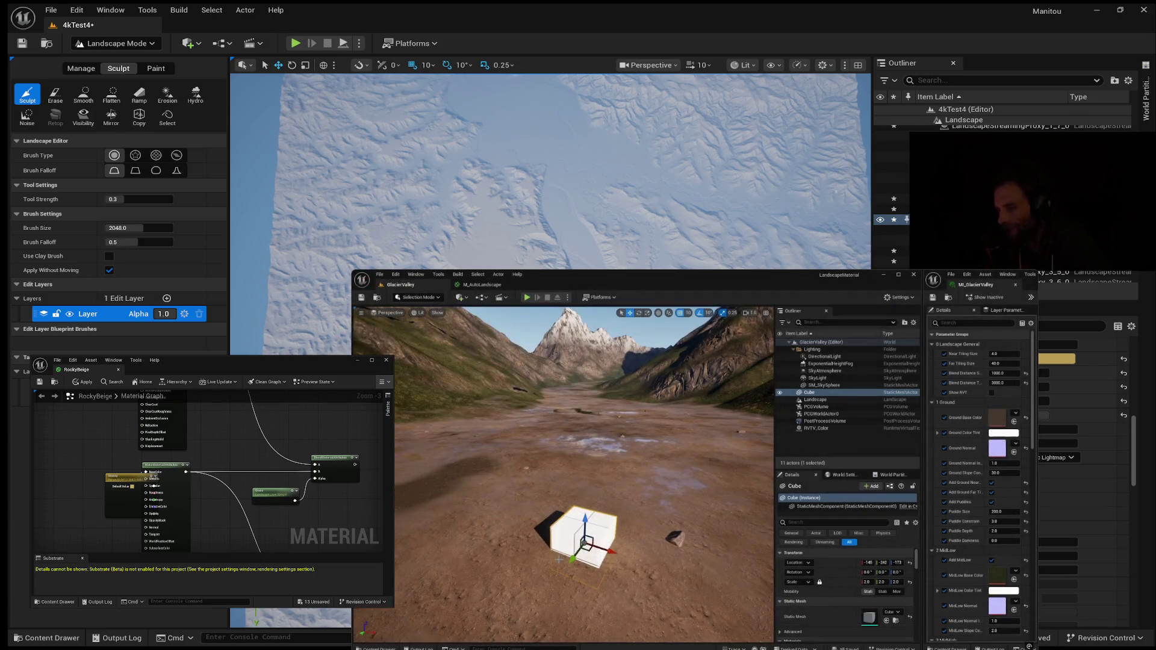
mouse_move(536, 290)
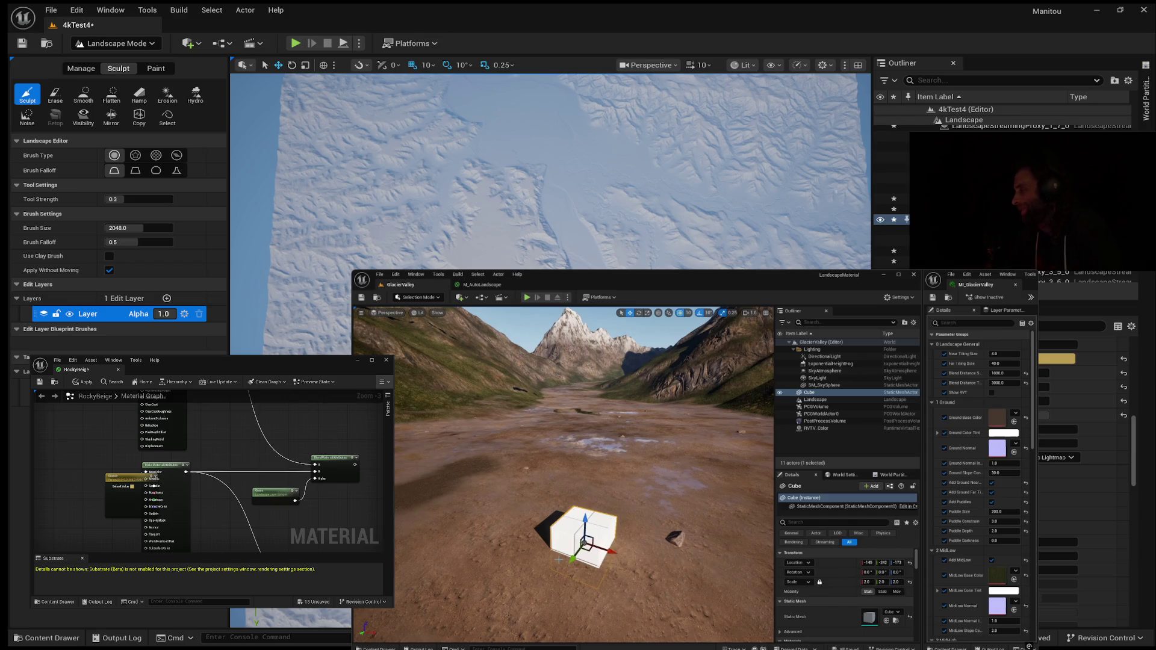
mouse_move(781, 522)
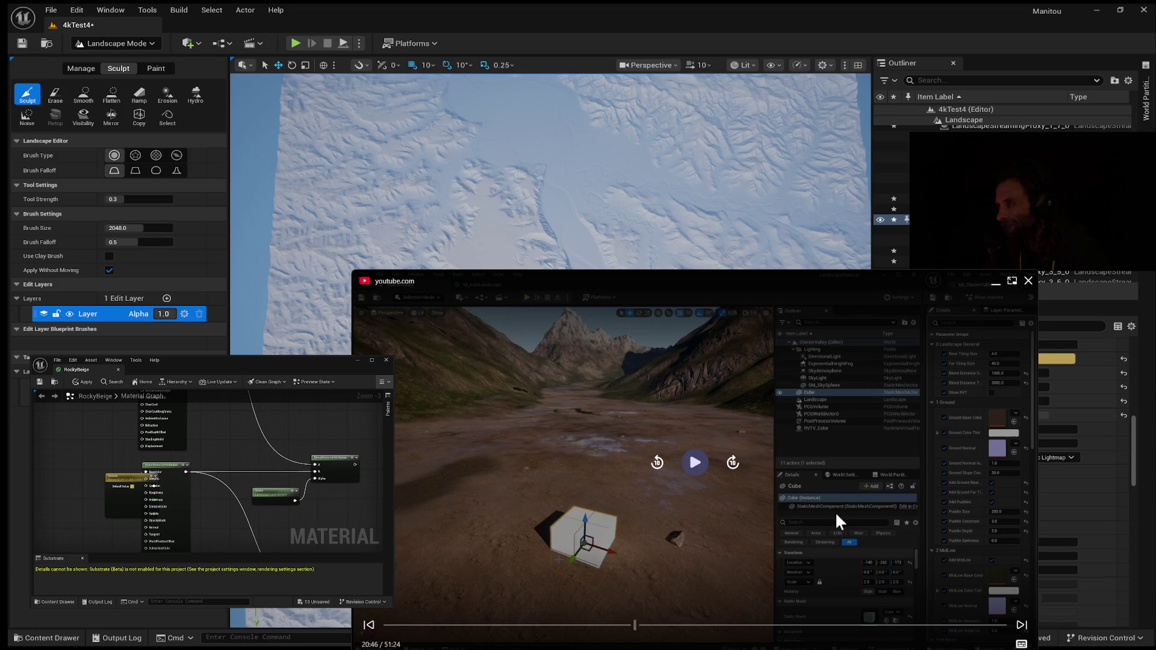
Resume playback of the YouTube tutorial from the mini-player.
click(652, 543)
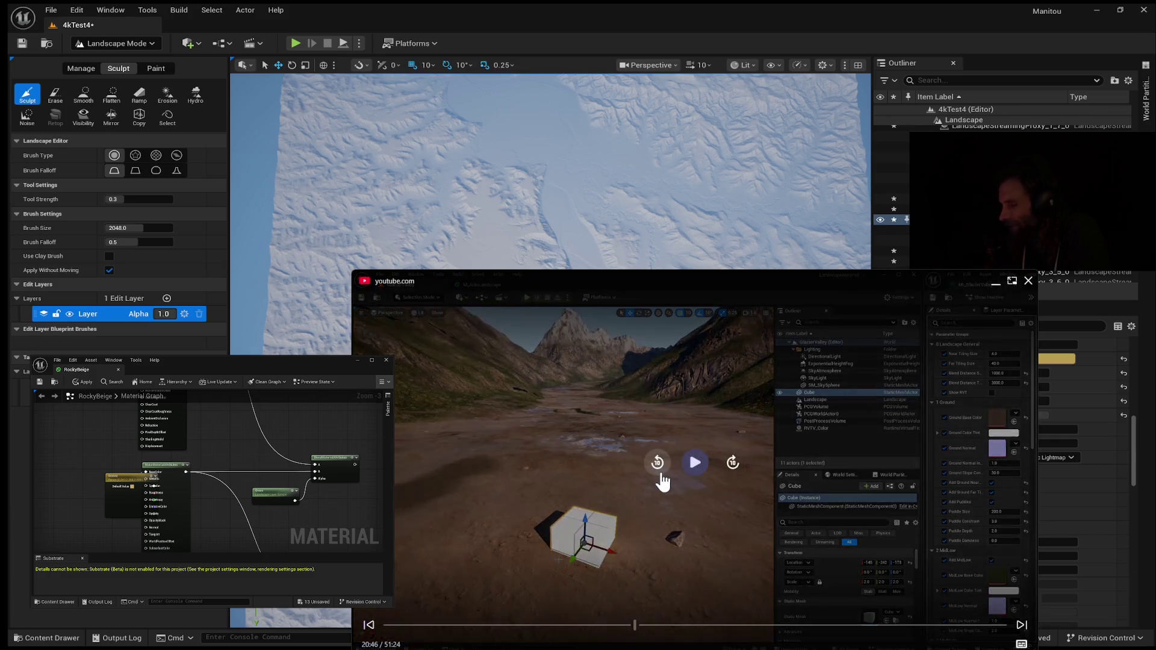
click(695, 462)
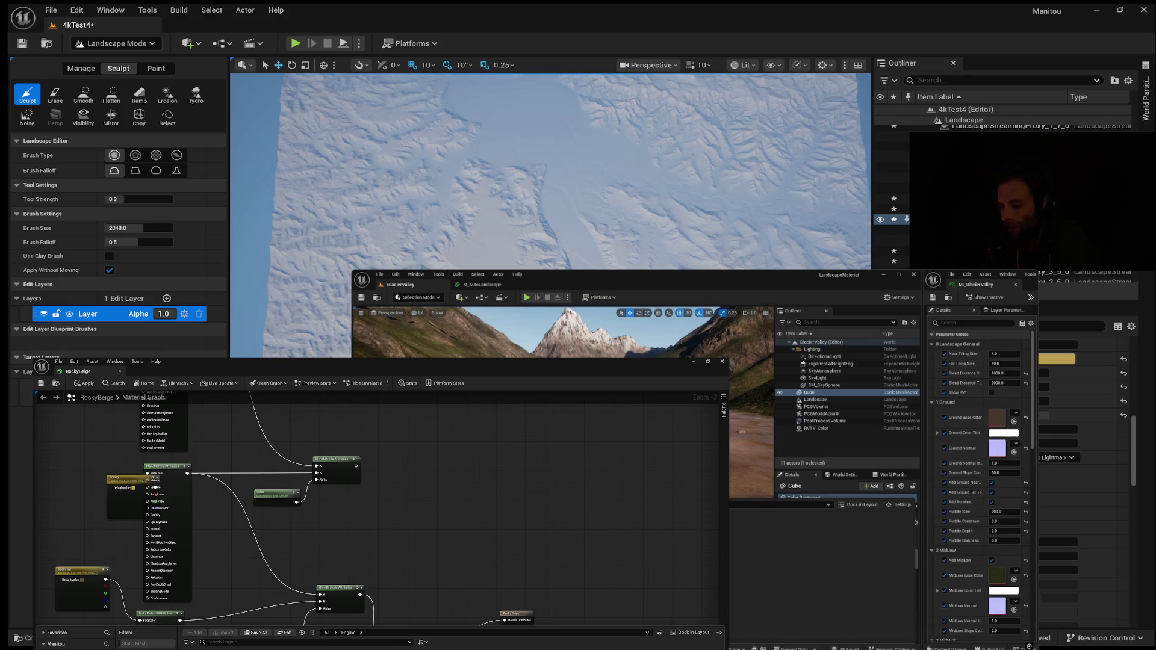
Let the tutorial play past 21:21, then return focus to the small Unreal Engine window.
mouse_move(529, 547)
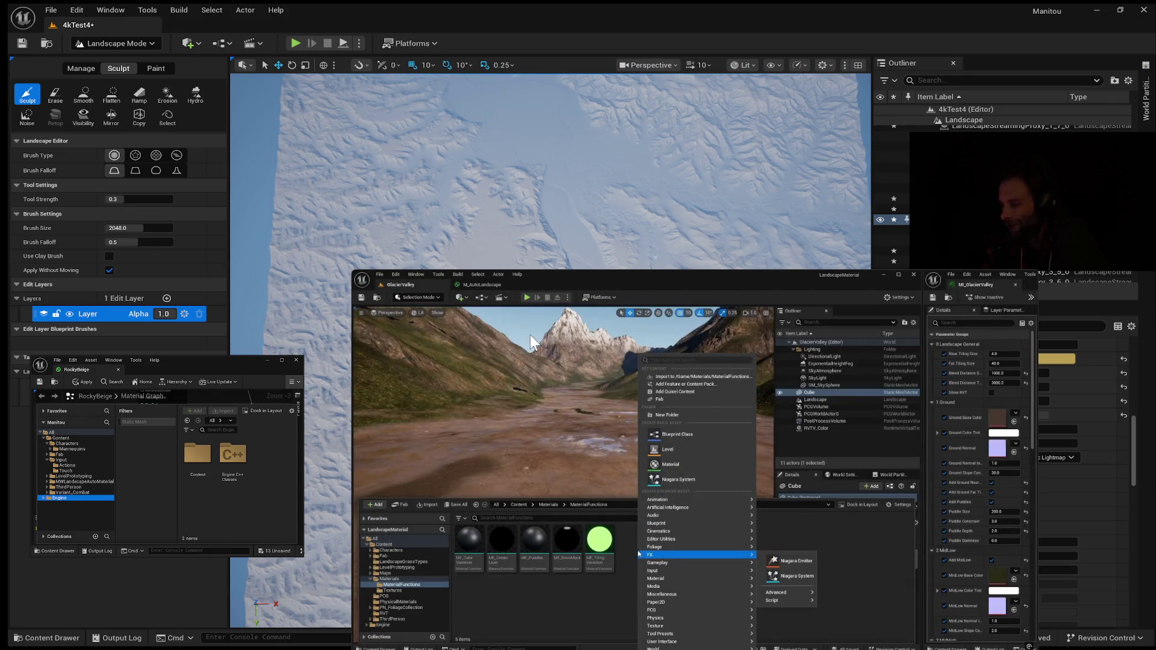
mouse_move(531, 333)
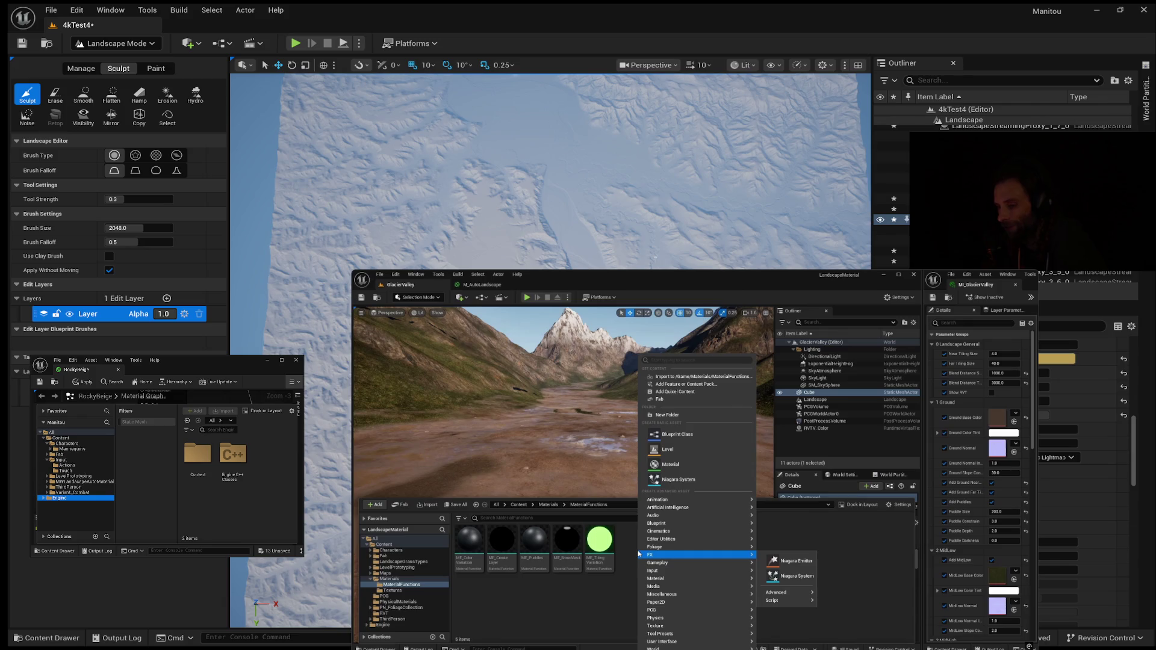
click(244, 428)
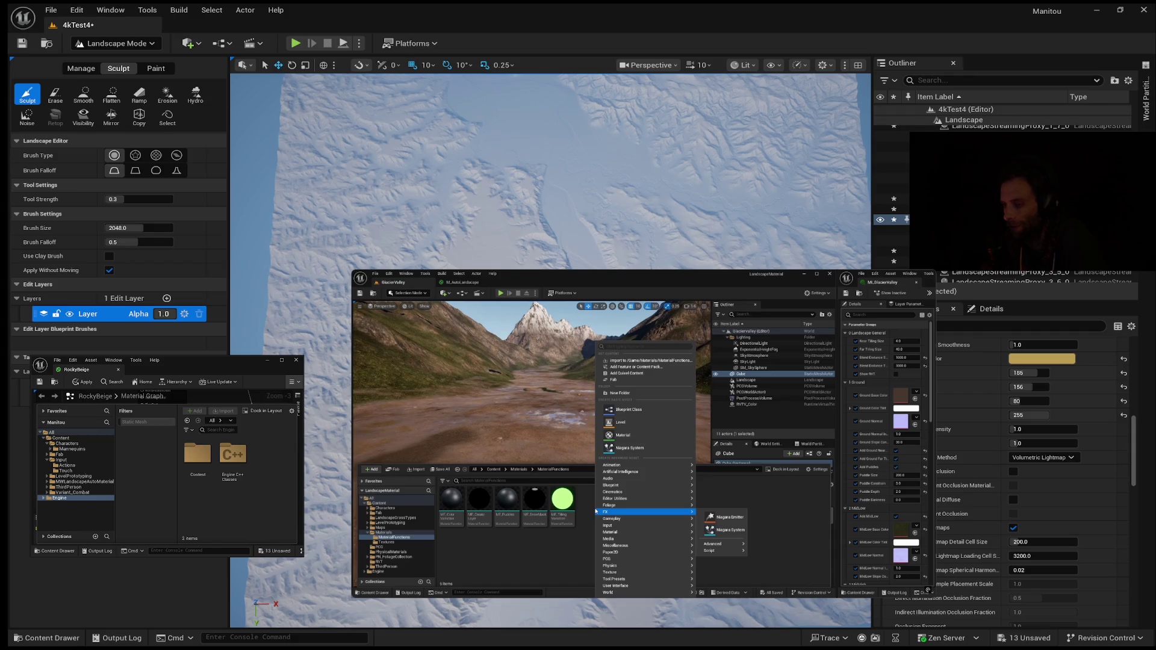
Show the Engine Content folder's 53 items in RockyBeige's content drawer and widen that window.
click(197, 457)
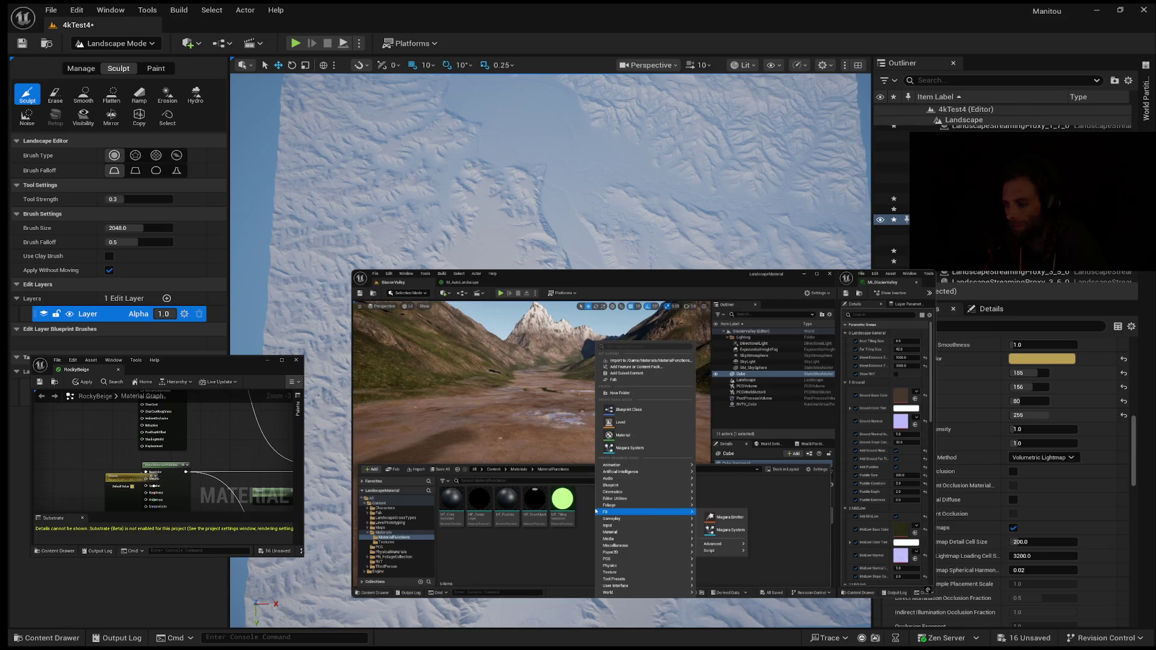
click(58, 551)
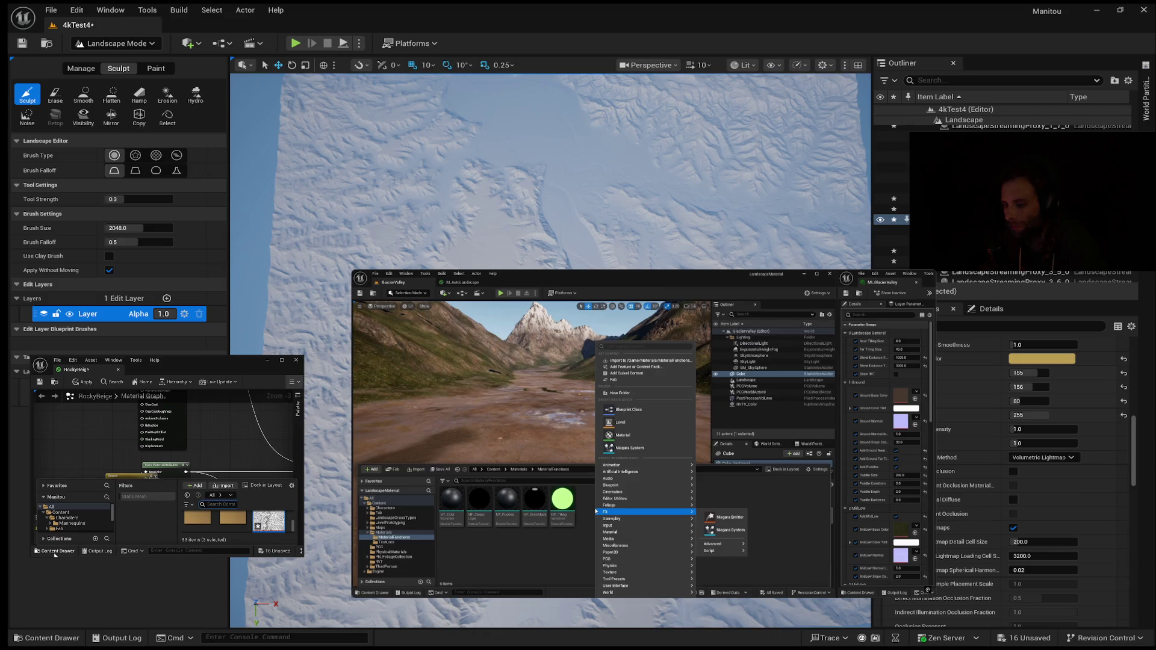
drag(304, 446, 493, 445)
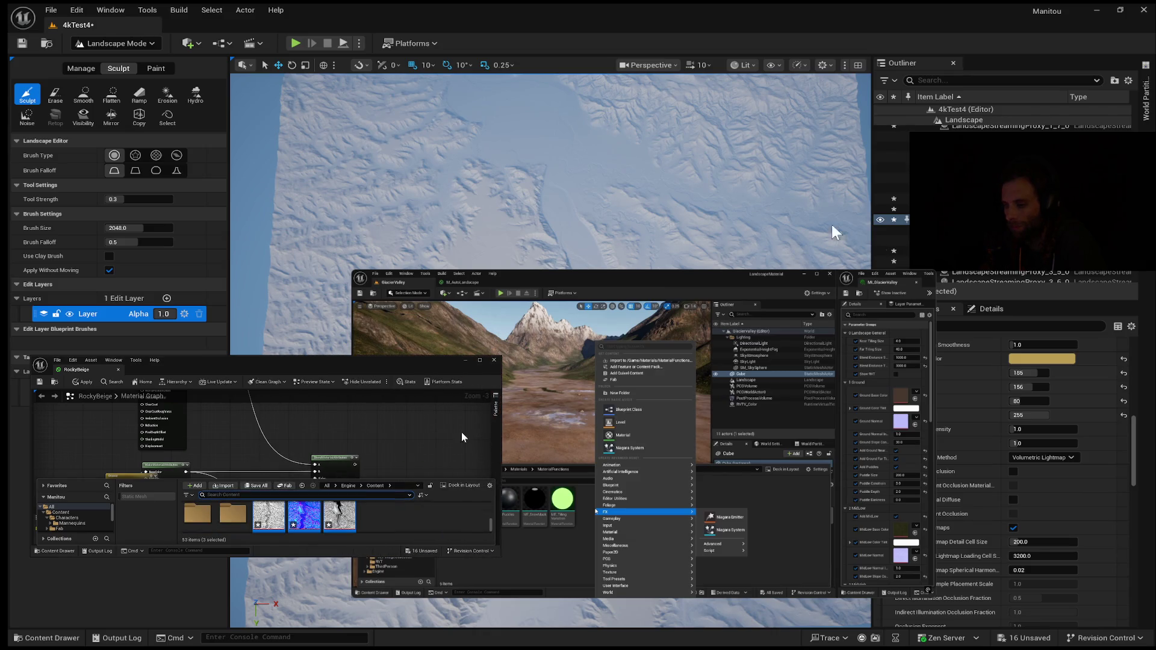
Open the 4081x4081 blue-pink flow-map texture, enlarge its editor, and zoom into the preview.
double_click(303, 521)
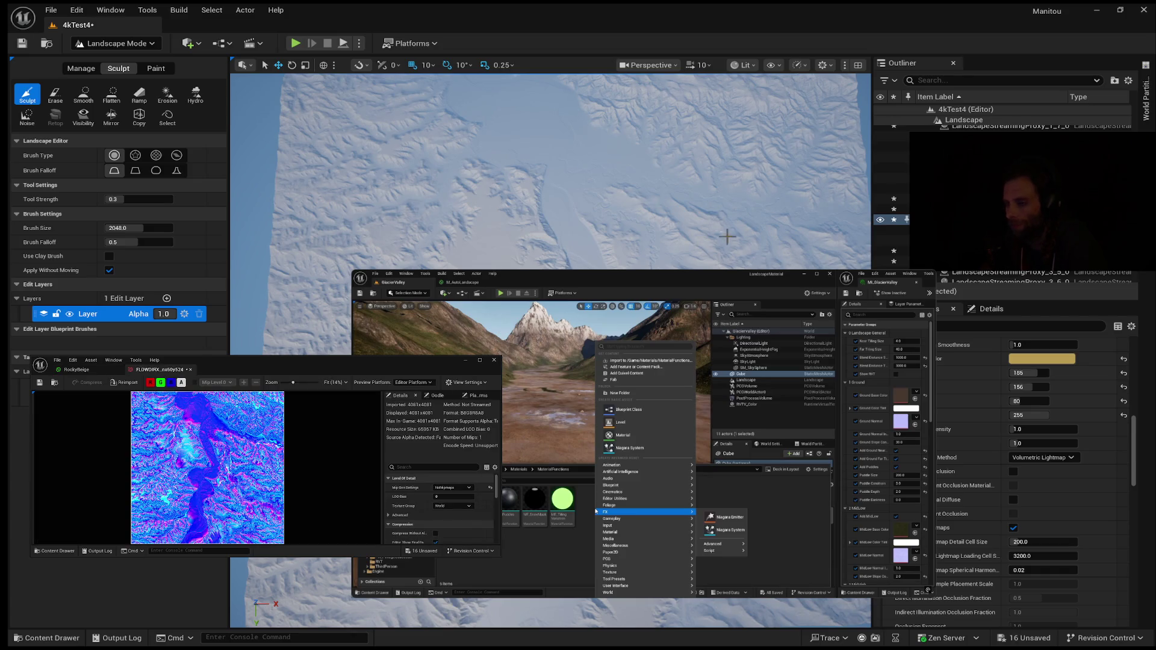
drag(369, 555, 370, 649)
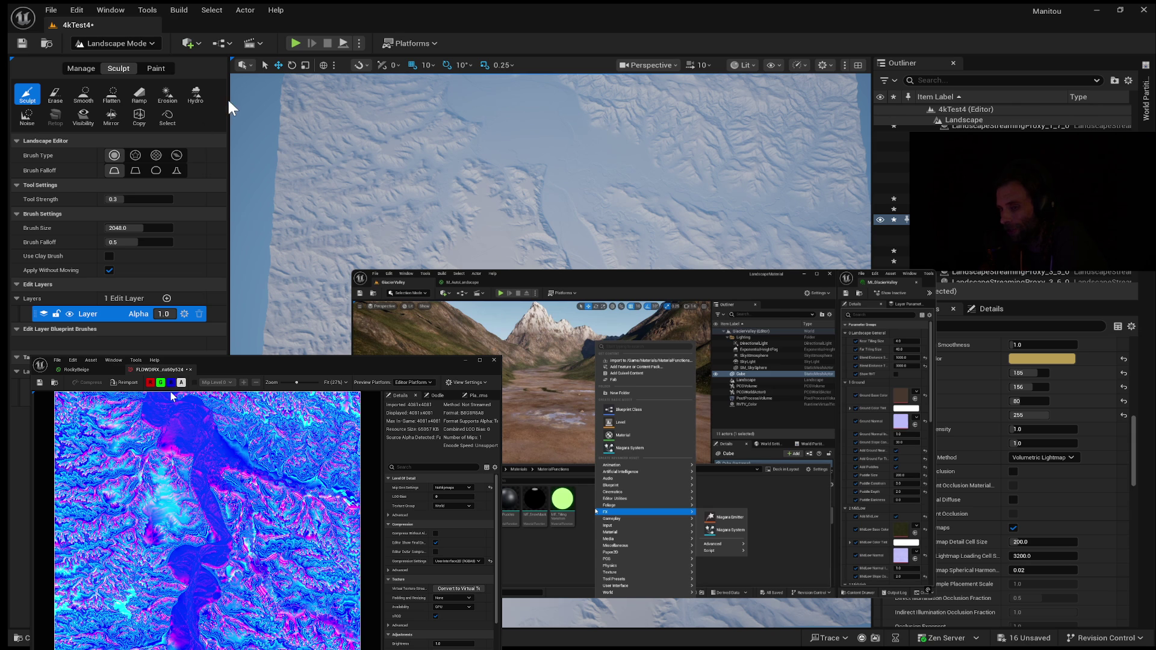
scroll(186, 564, up, 5)
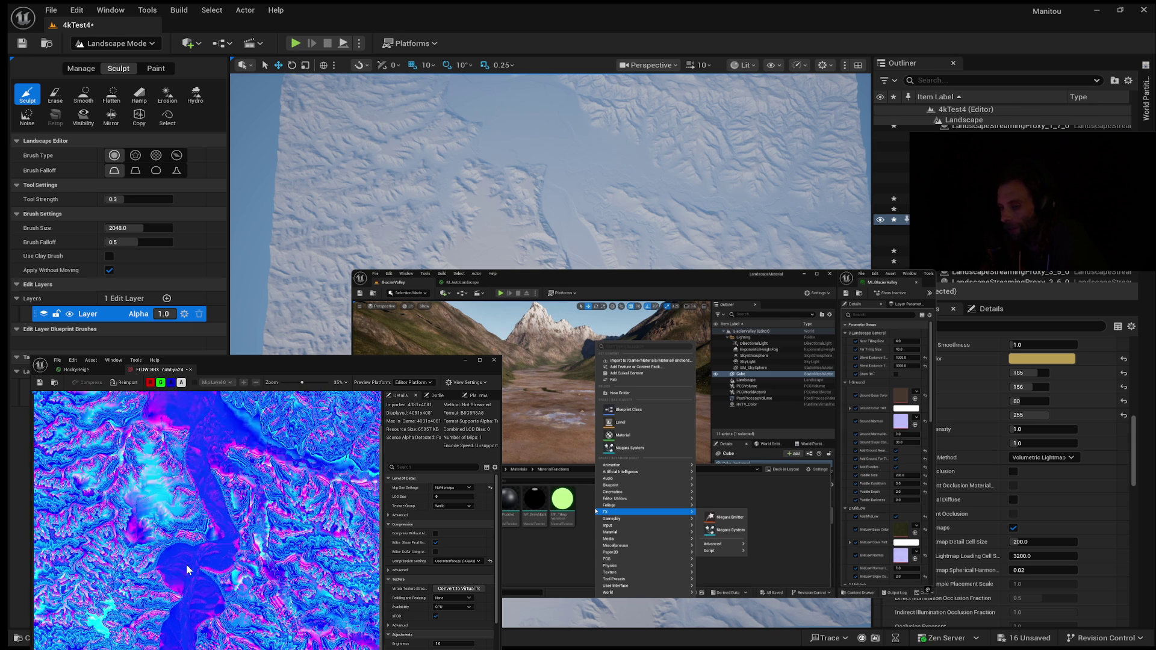
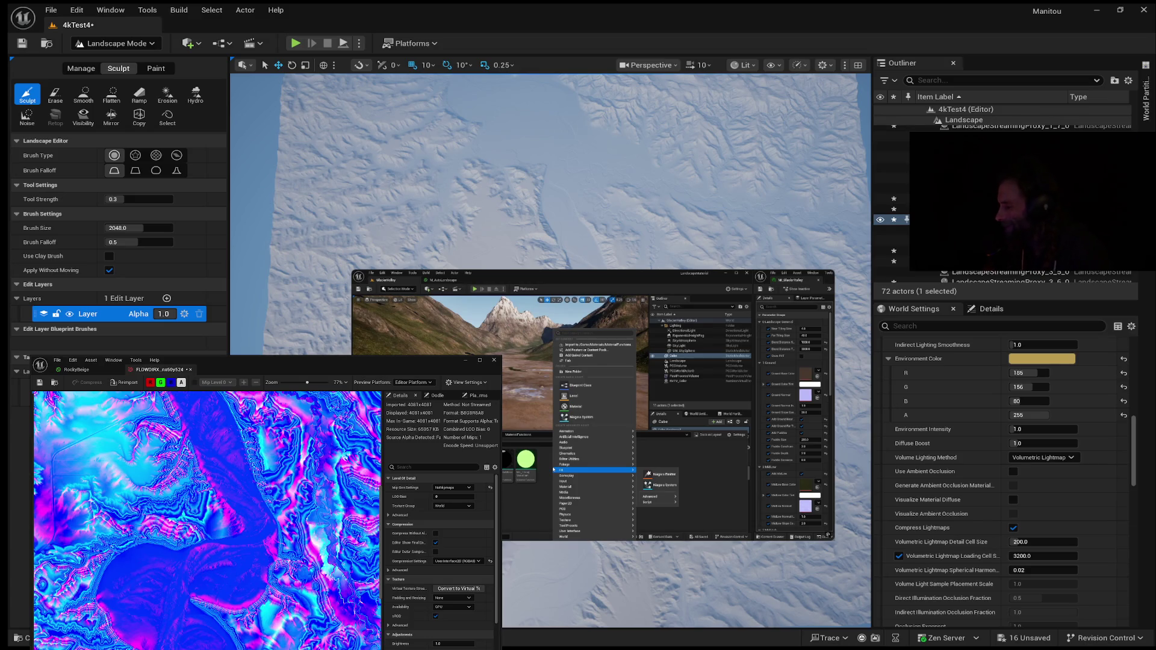
Resume the paused tutorial in the YouTube picture-in-picture window until MF_RVT is being named.
mouse_move(505, 458)
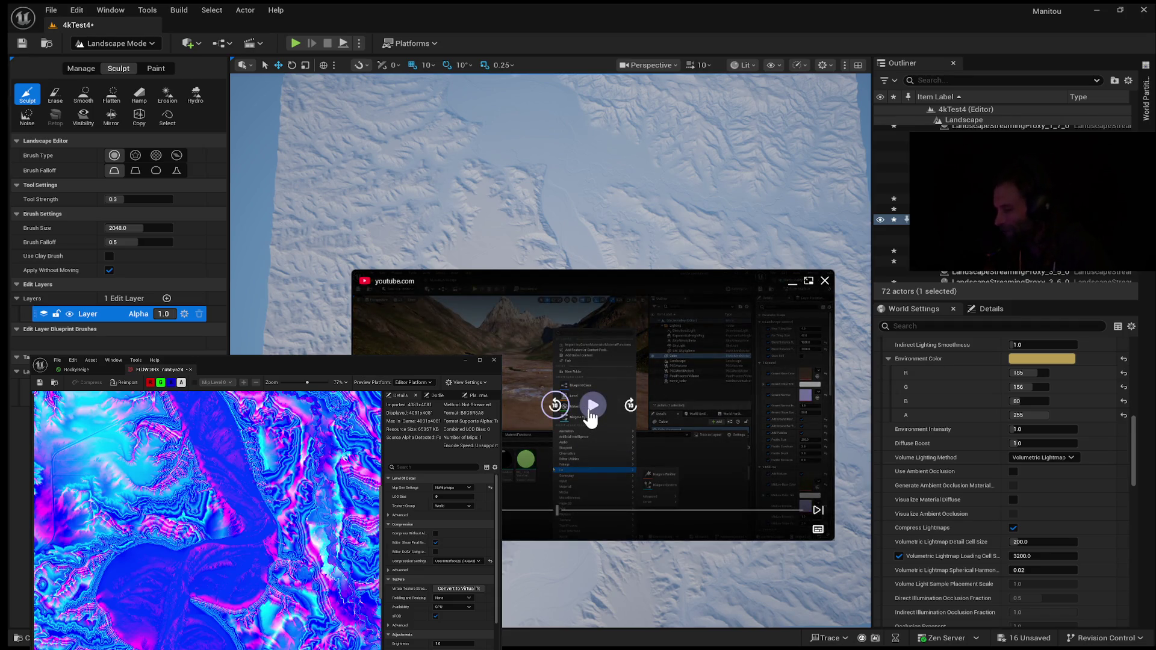
click(592, 406)
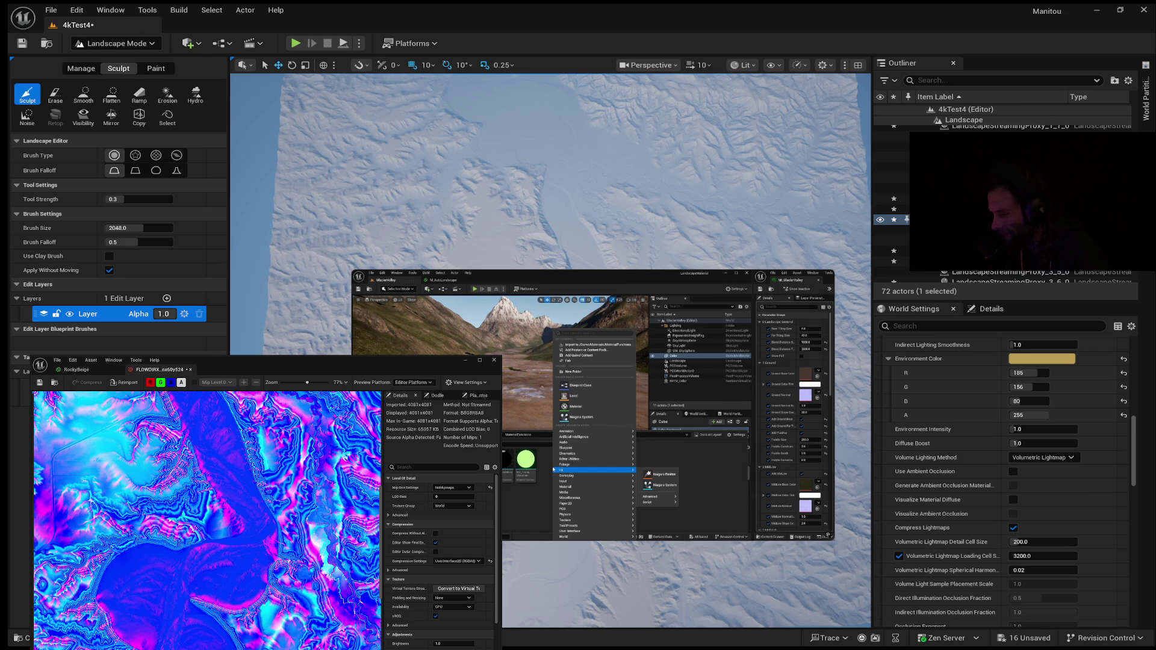
click(593, 406)
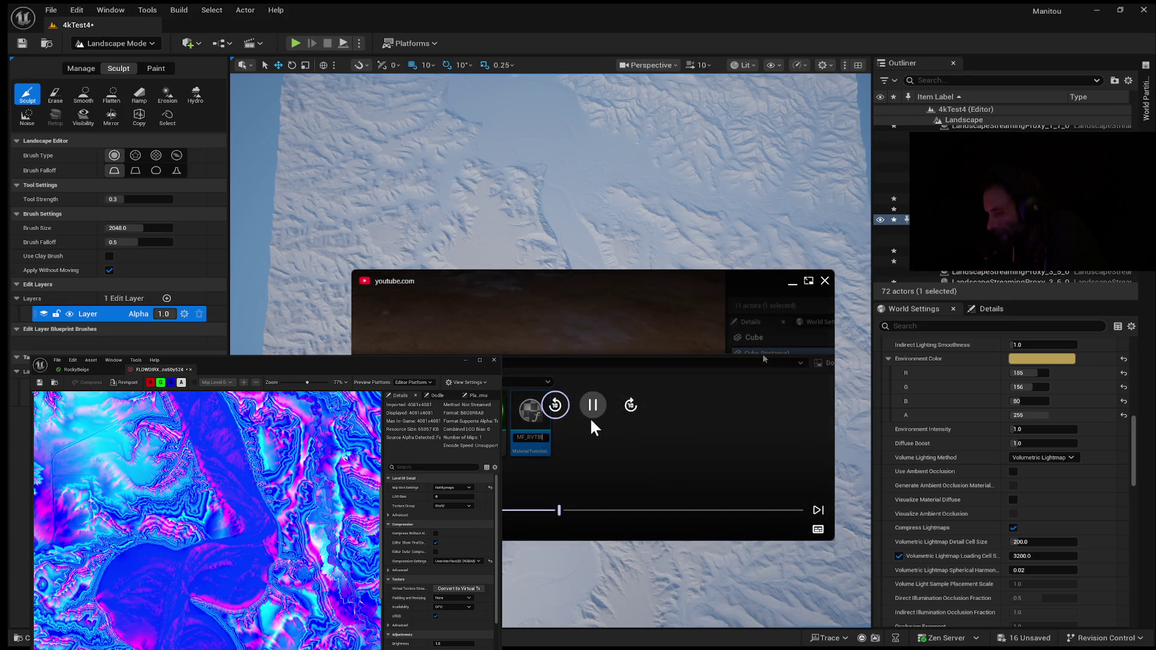
Play the tutorial in short pause-and-resume bursts while it creates and opens MF_RVTBlend.
click(590, 412)
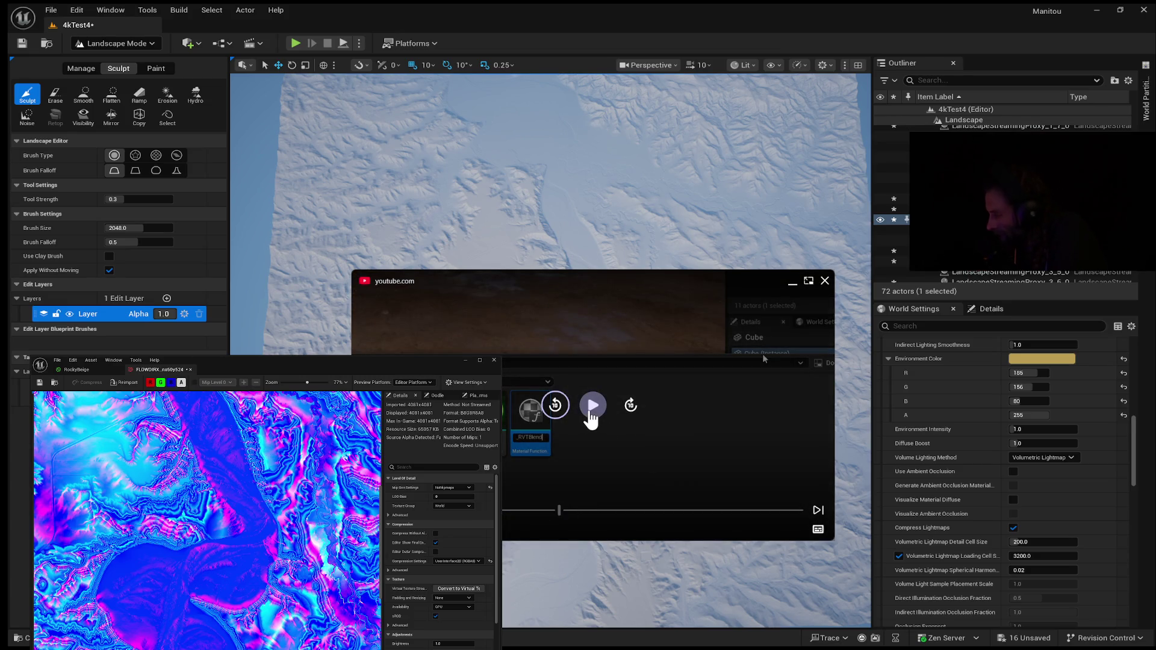
click(590, 412)
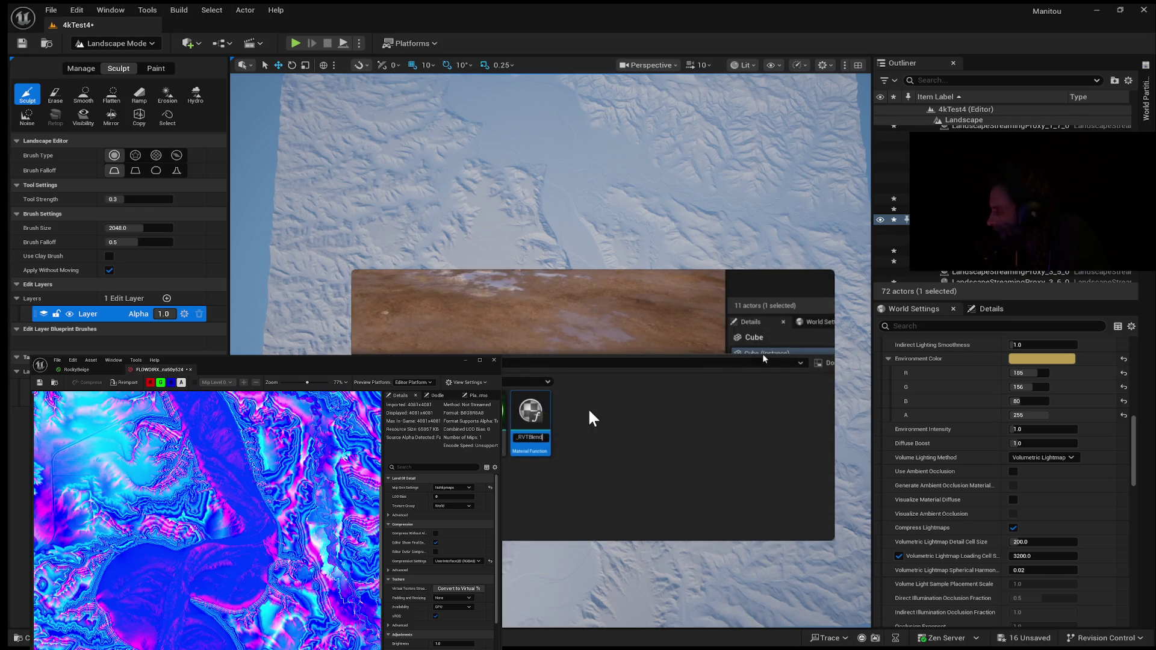
click(590, 414)
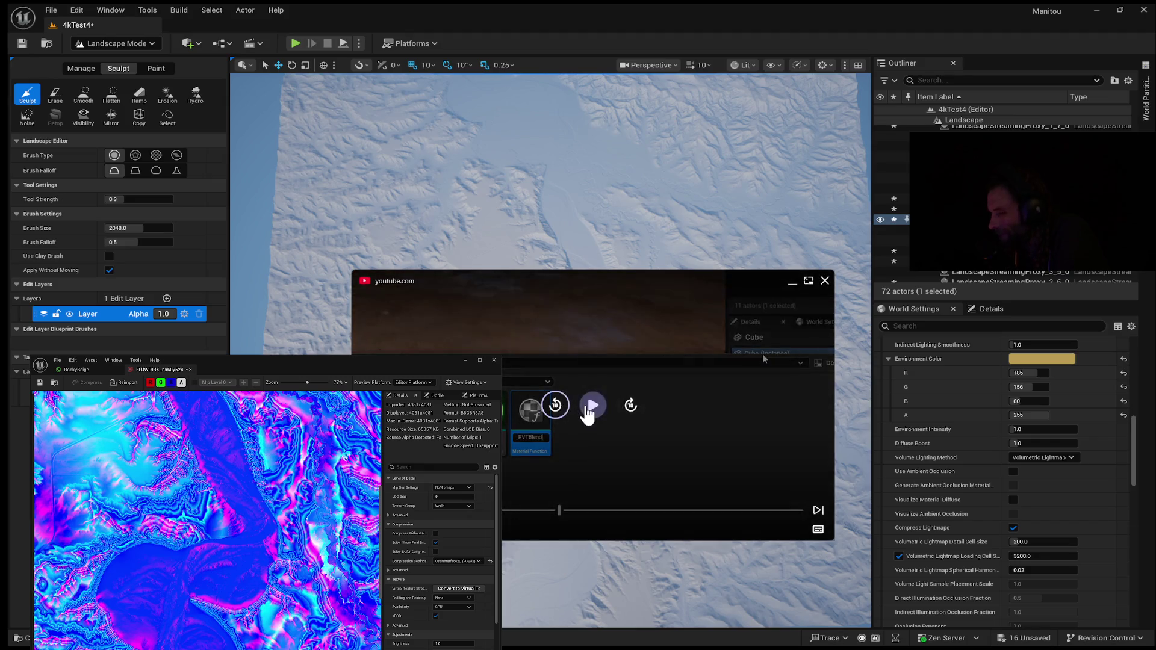
click(588, 411)
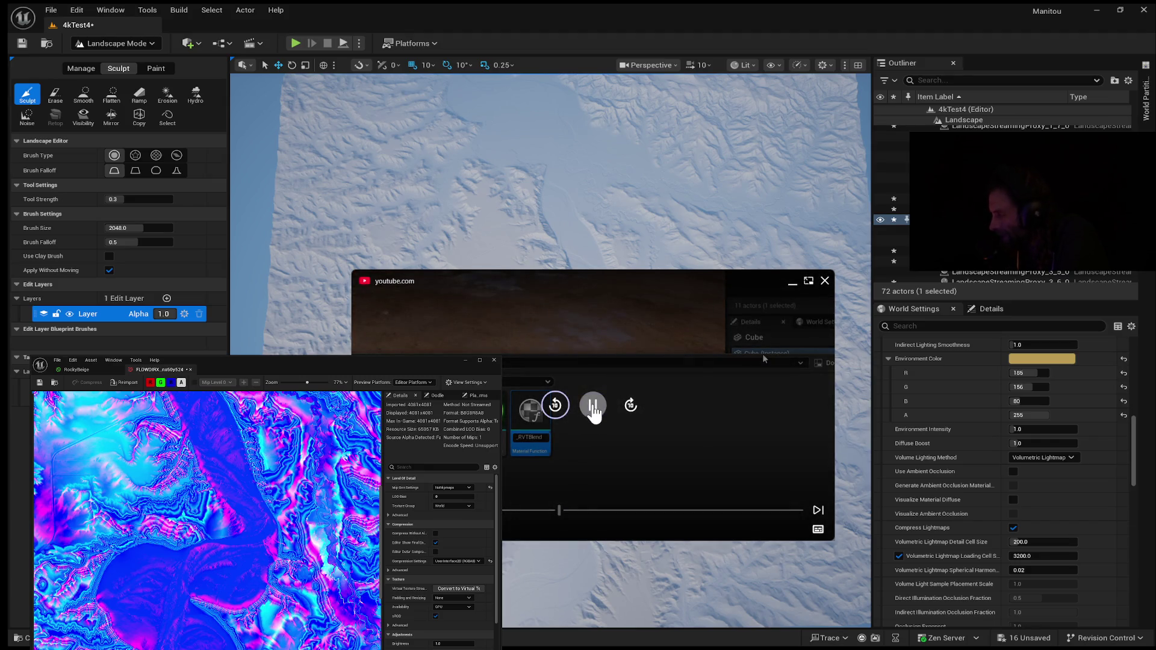
click(593, 408)
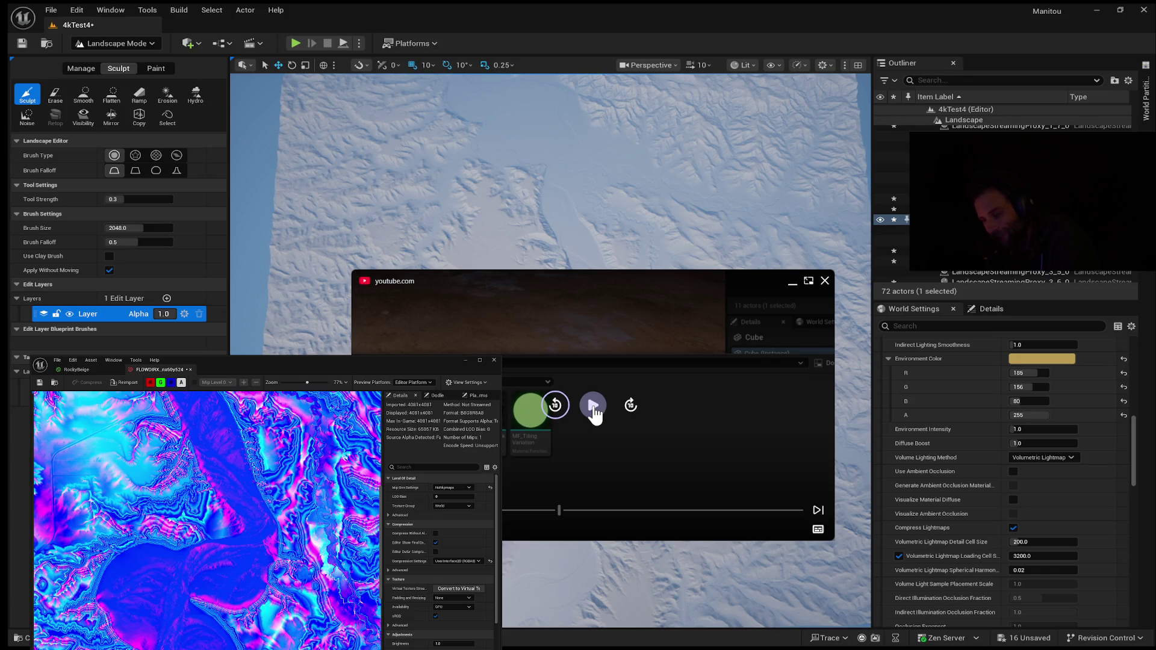
click(594, 409)
click(595, 408)
click(601, 407)
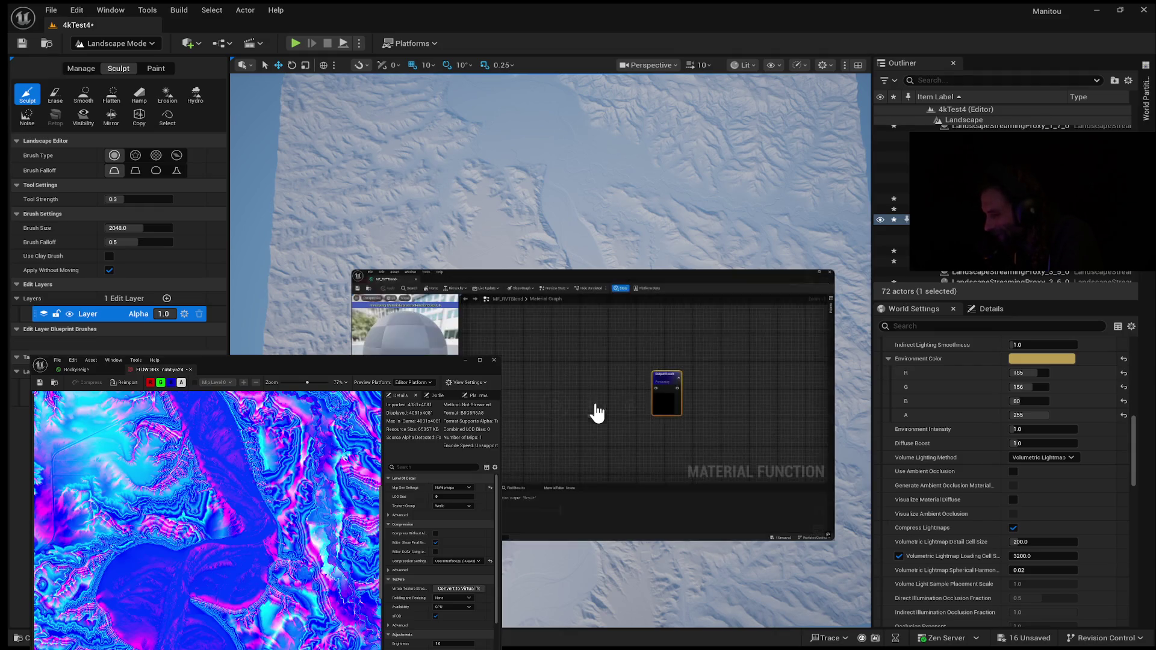
click(594, 409)
Resume the tutorial and enlarge the picture-in-picture window to view the Runtime Virtual Texture Sample node.
click(593, 410)
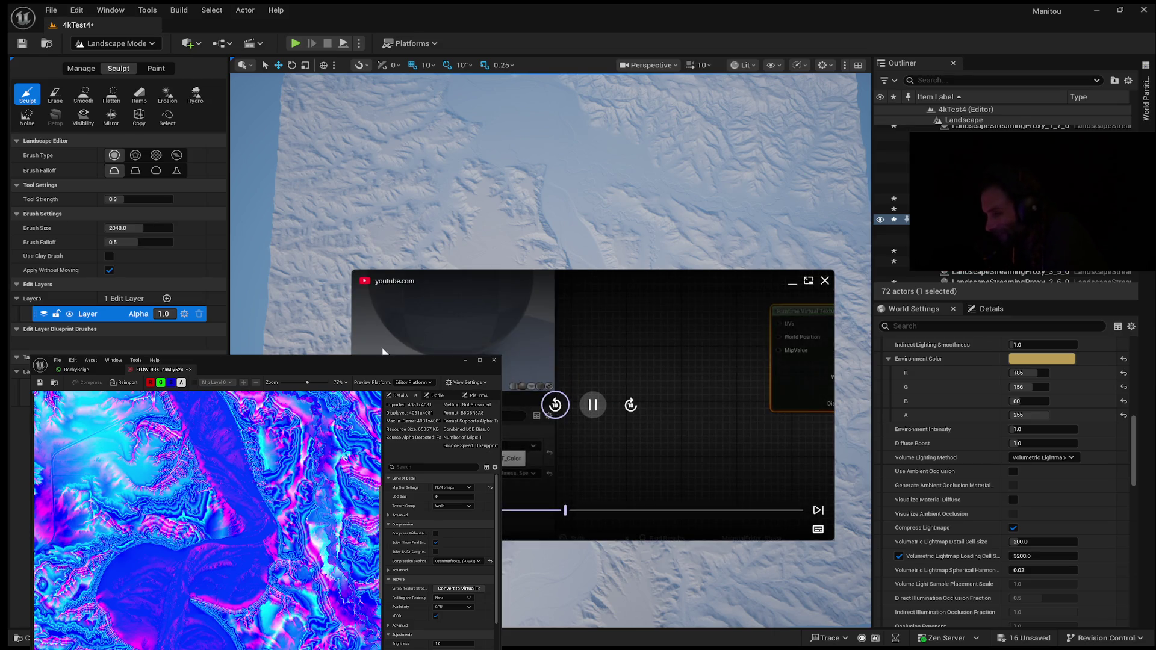
drag(834, 539, 955, 610)
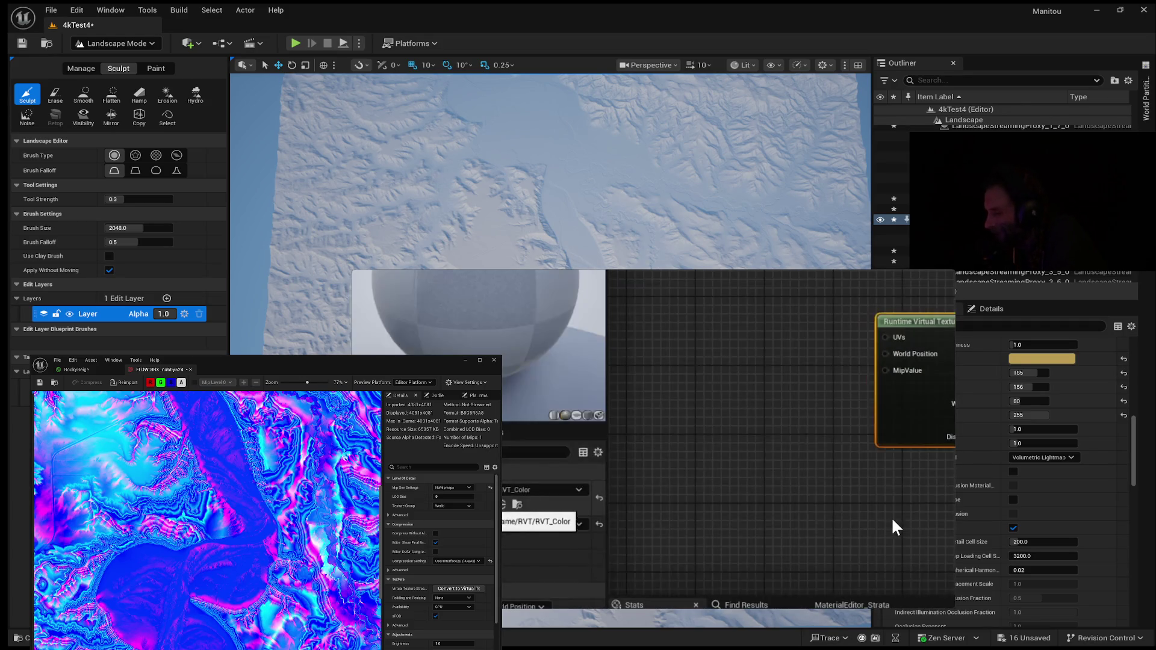
mouse_move(876, 514)
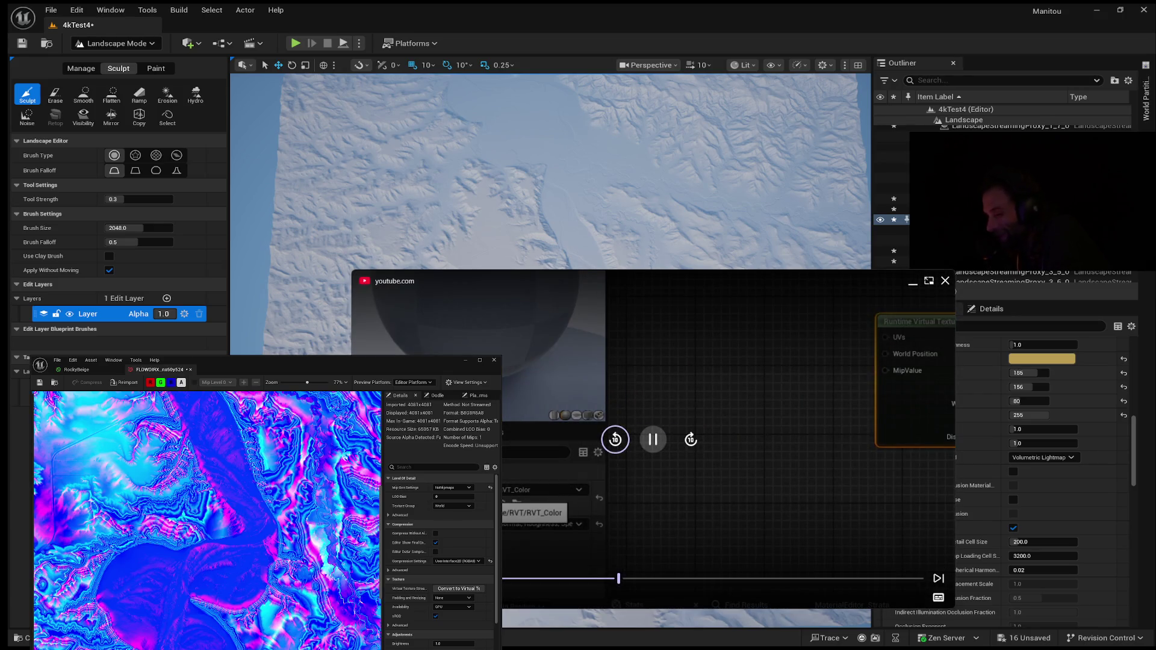
click(614, 442)
click(614, 441)
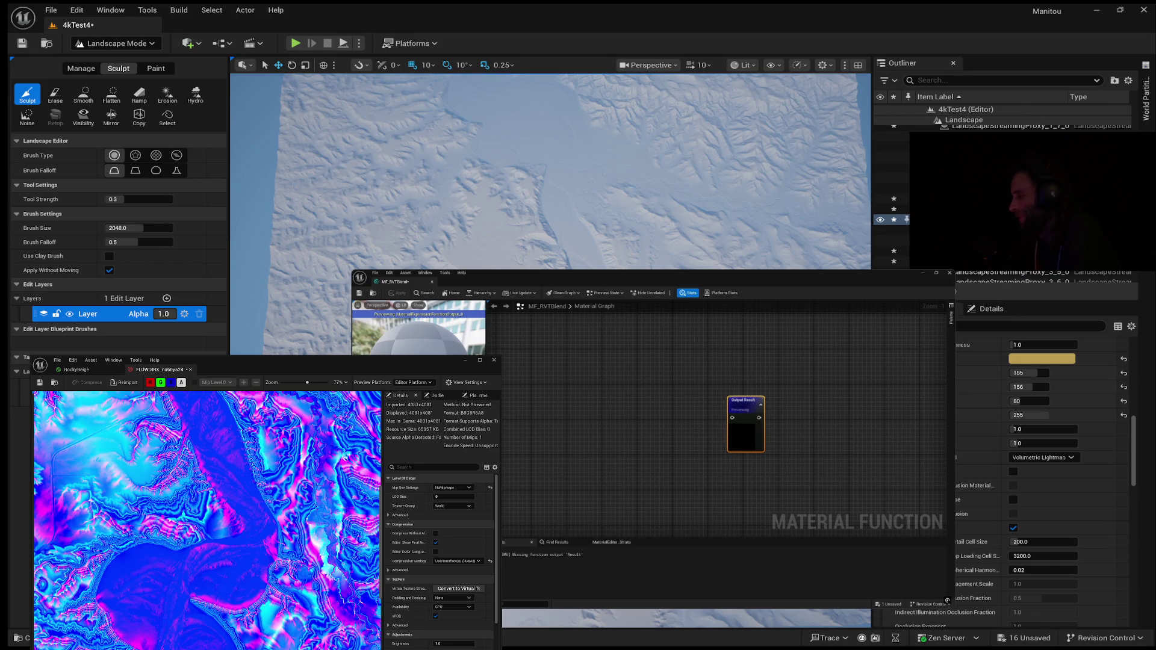
mouse_move(856, 524)
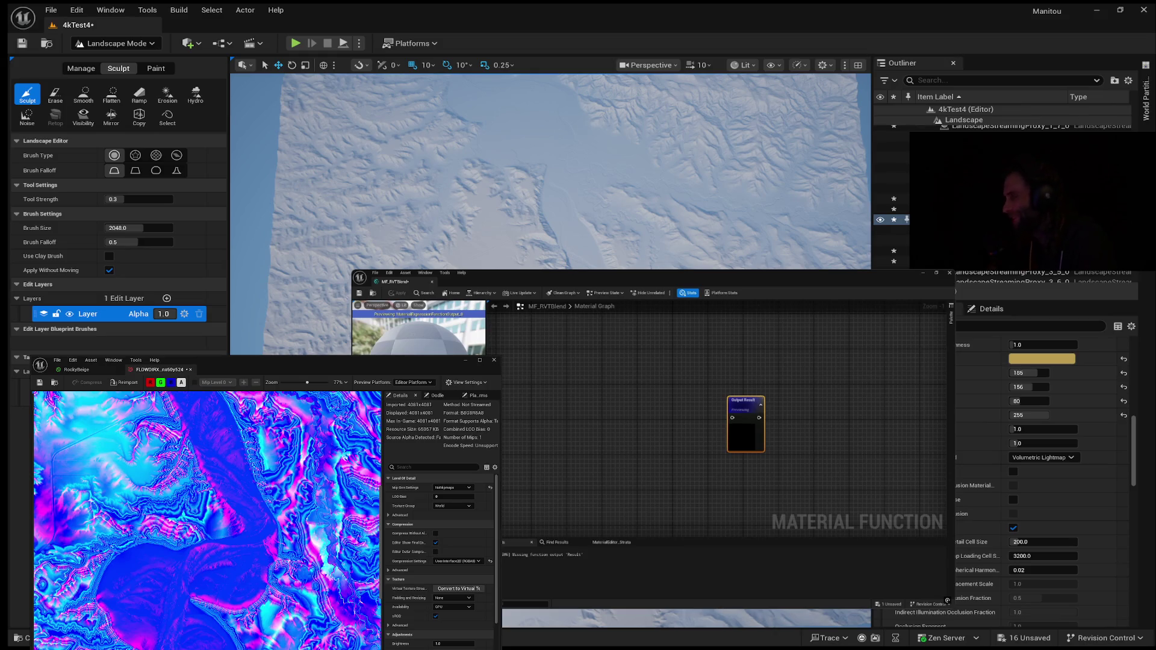
mouse_move(624, 486)
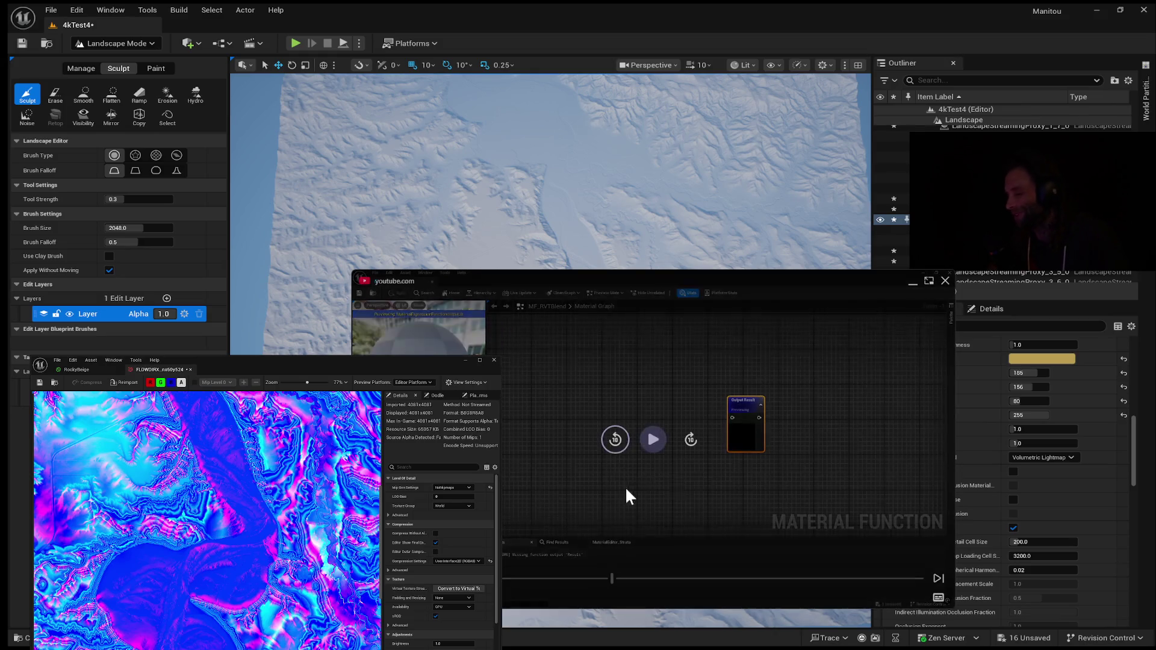
click(650, 450)
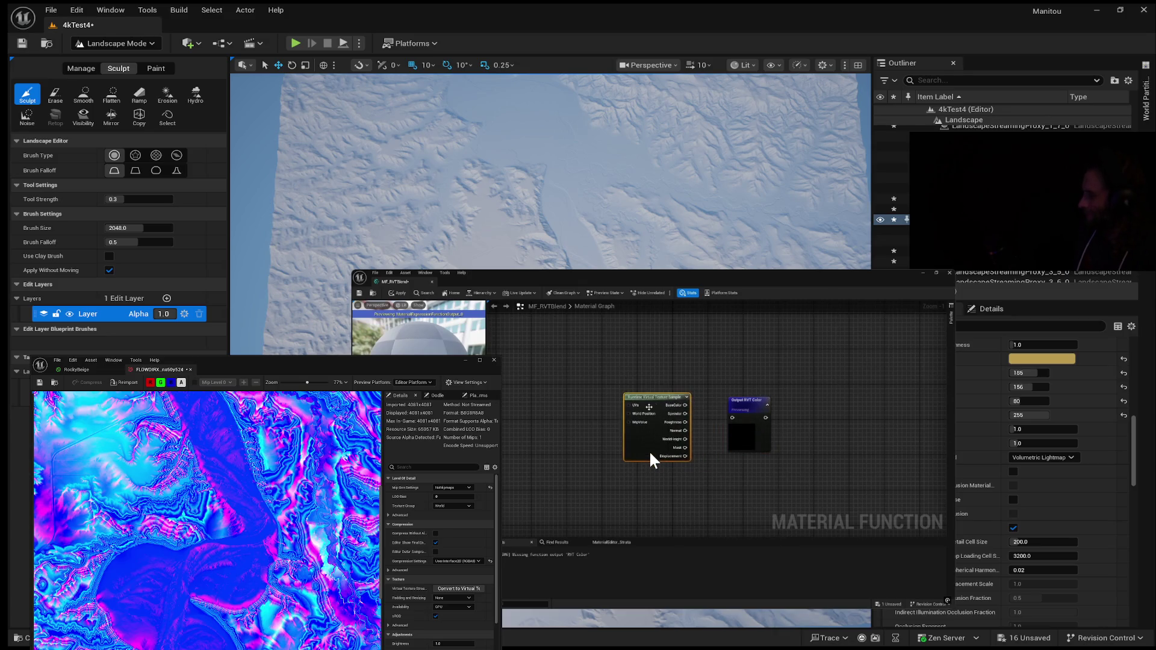
mouse_move(772, 301)
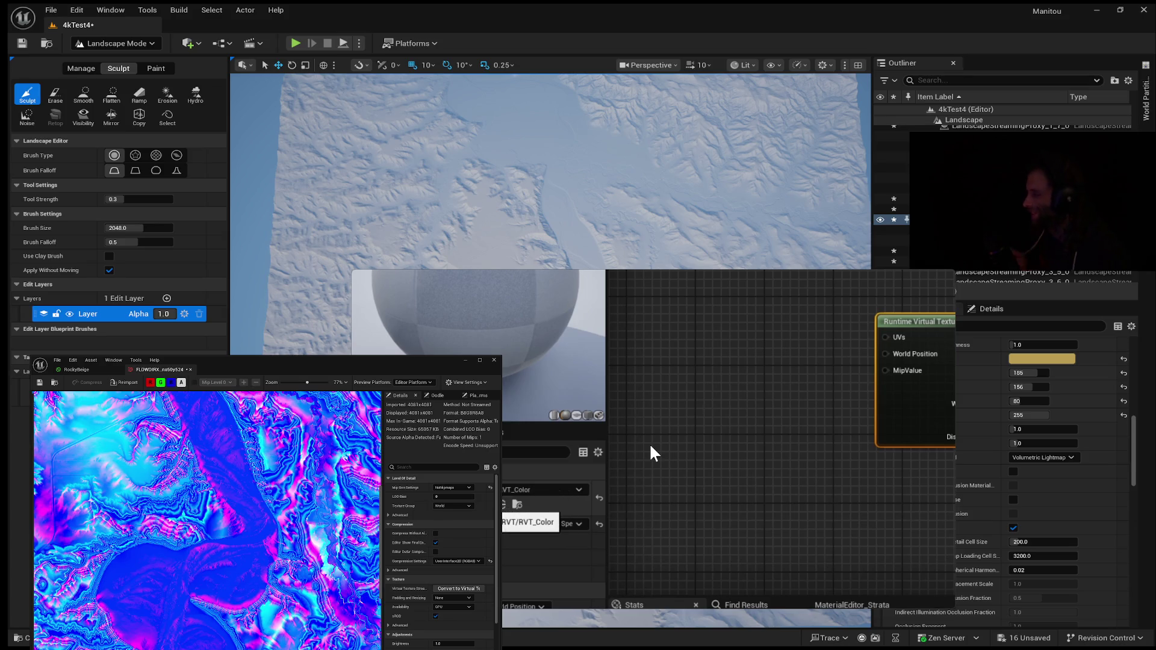
mouse_move(630, 287)
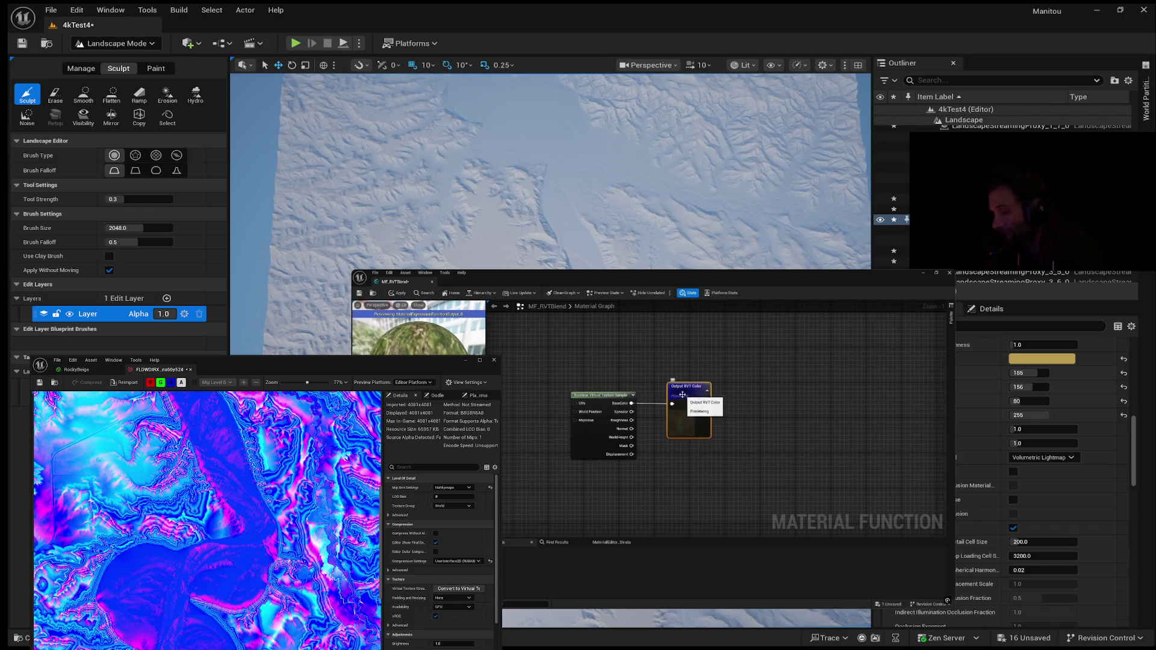
mouse_move(617, 485)
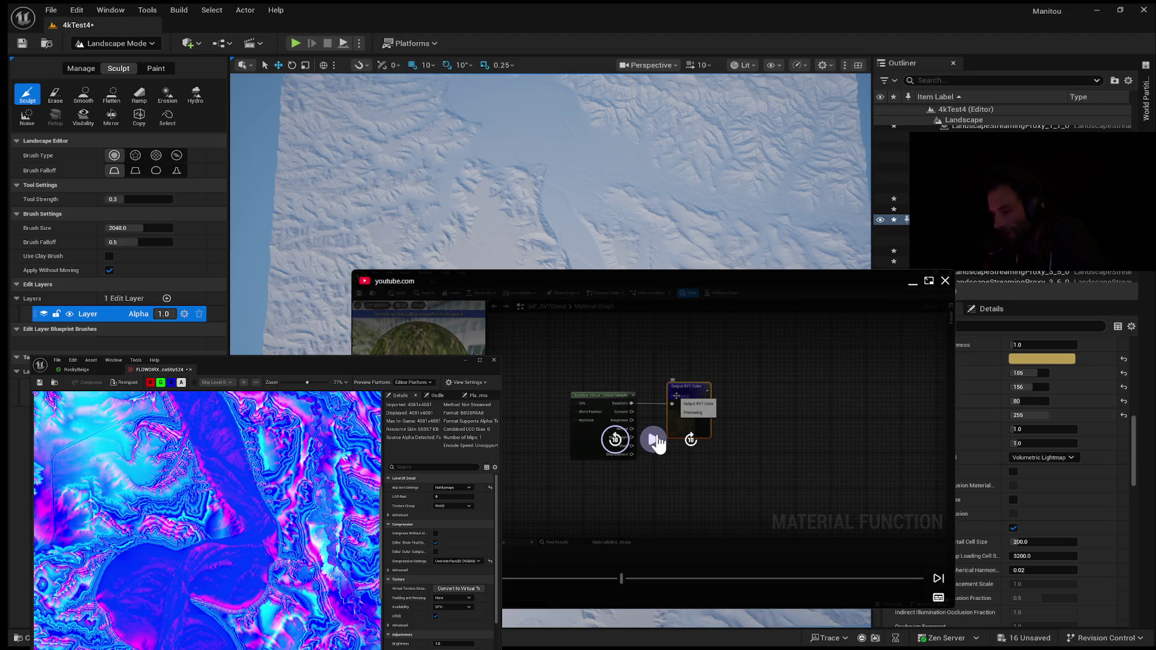
click(655, 438)
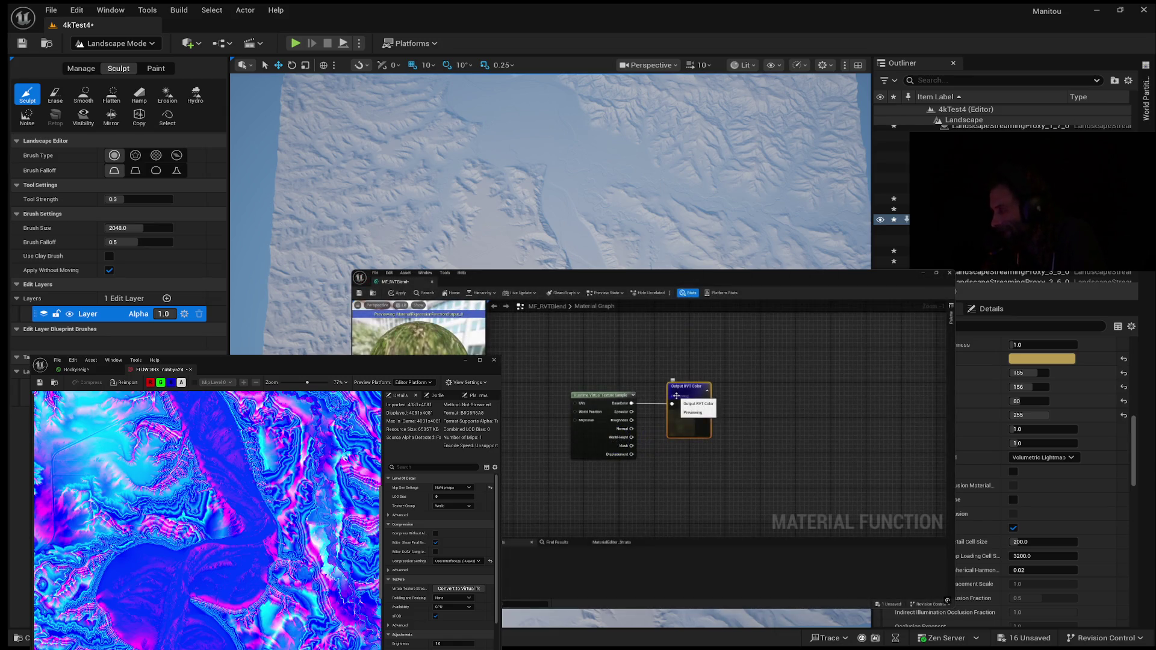
mouse_move(555, 475)
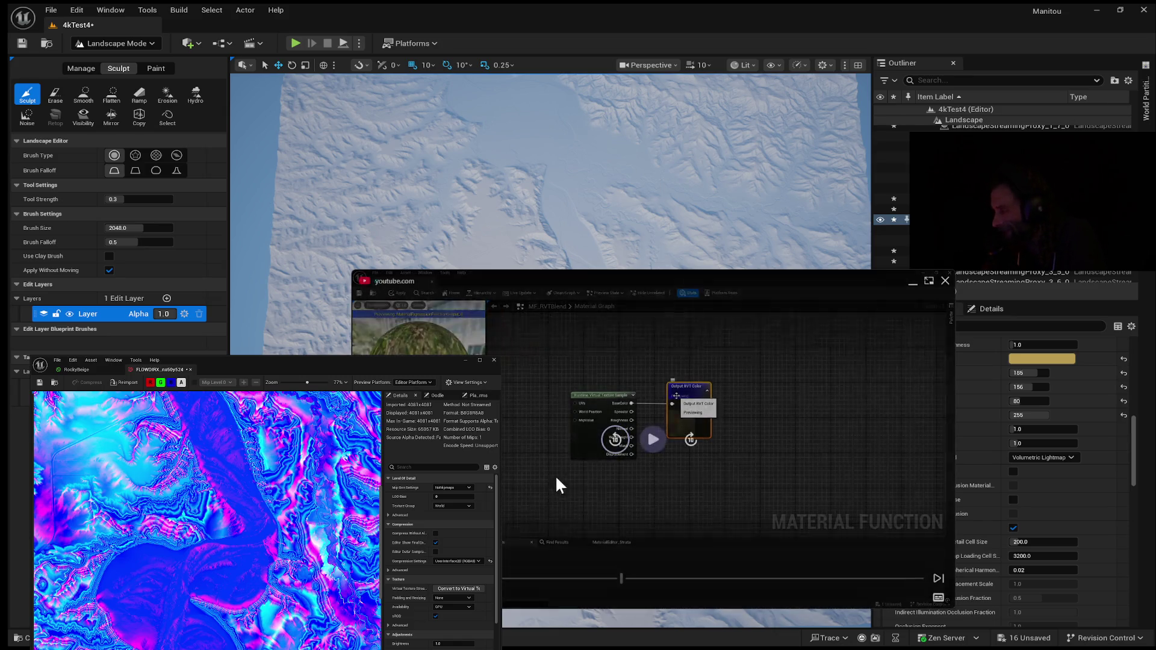
click(653, 444)
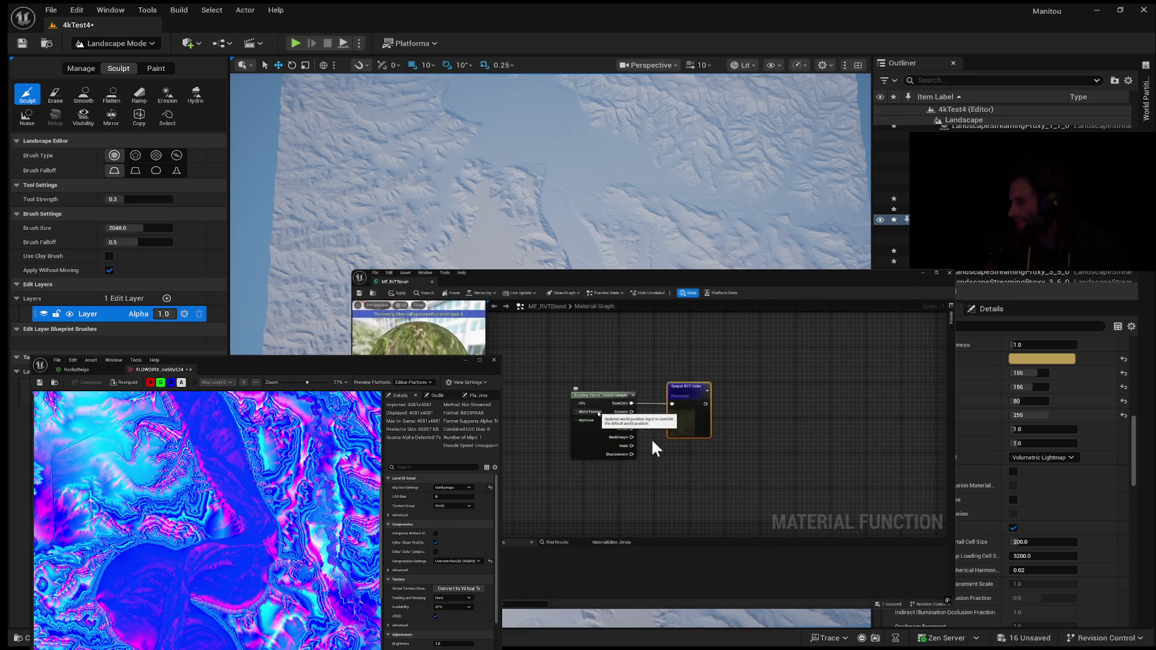
mouse_move(665, 439)
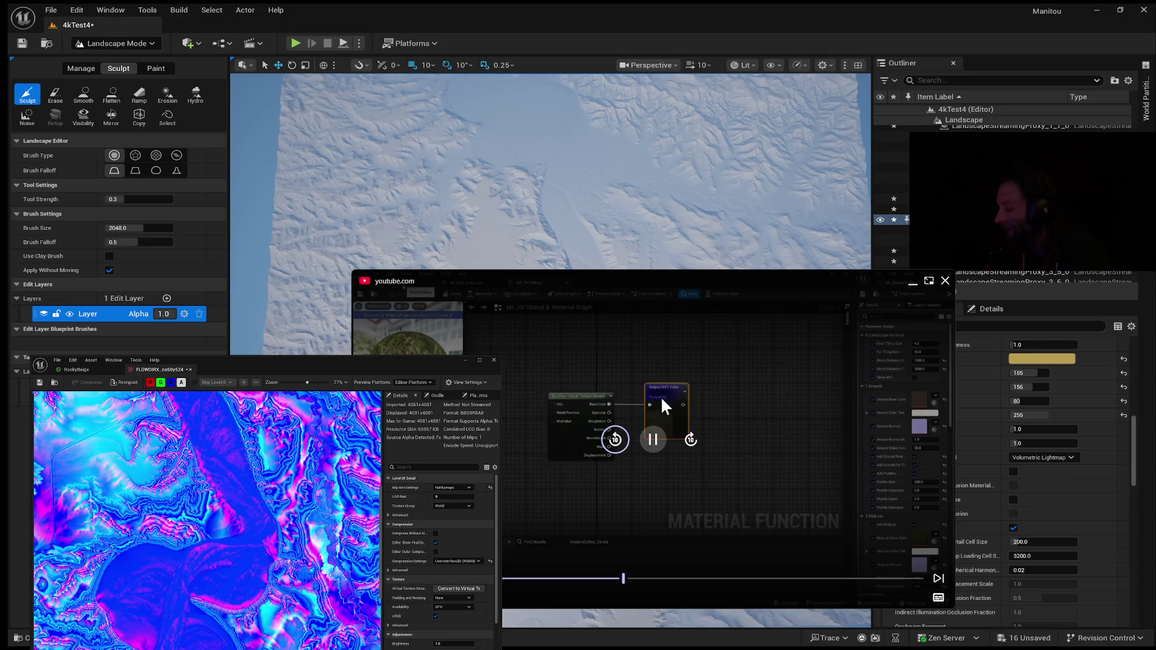
Pause, then resume the tutorial until it reaches the M_Cube material graph.
click(652, 446)
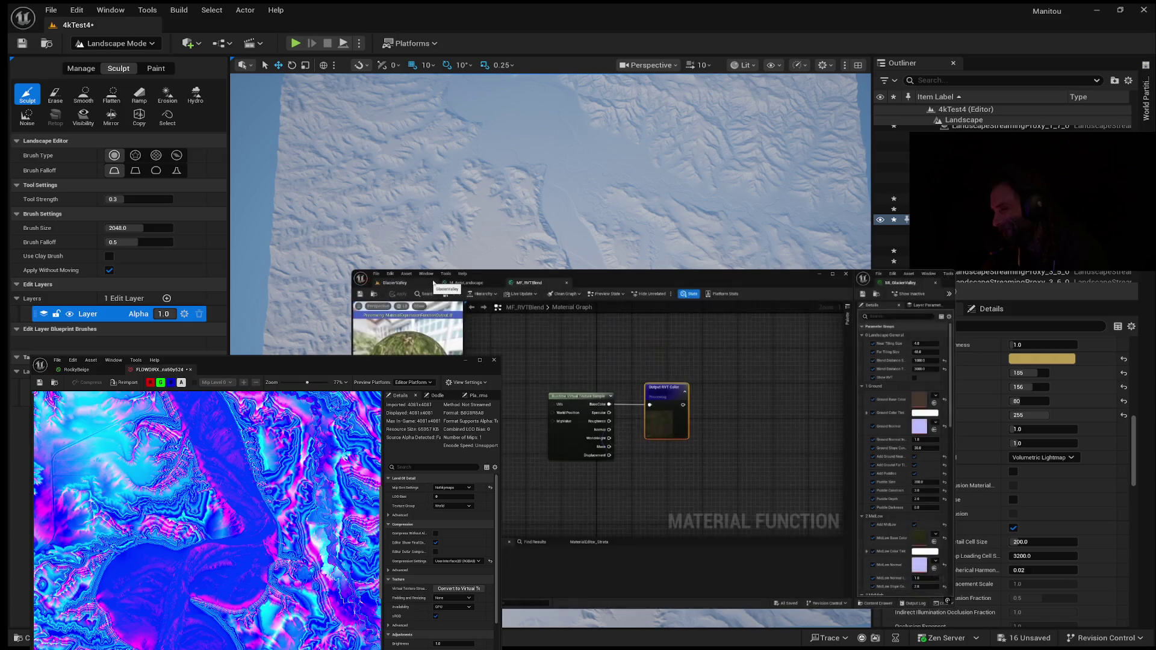
mouse_move(798, 377)
click(653, 439)
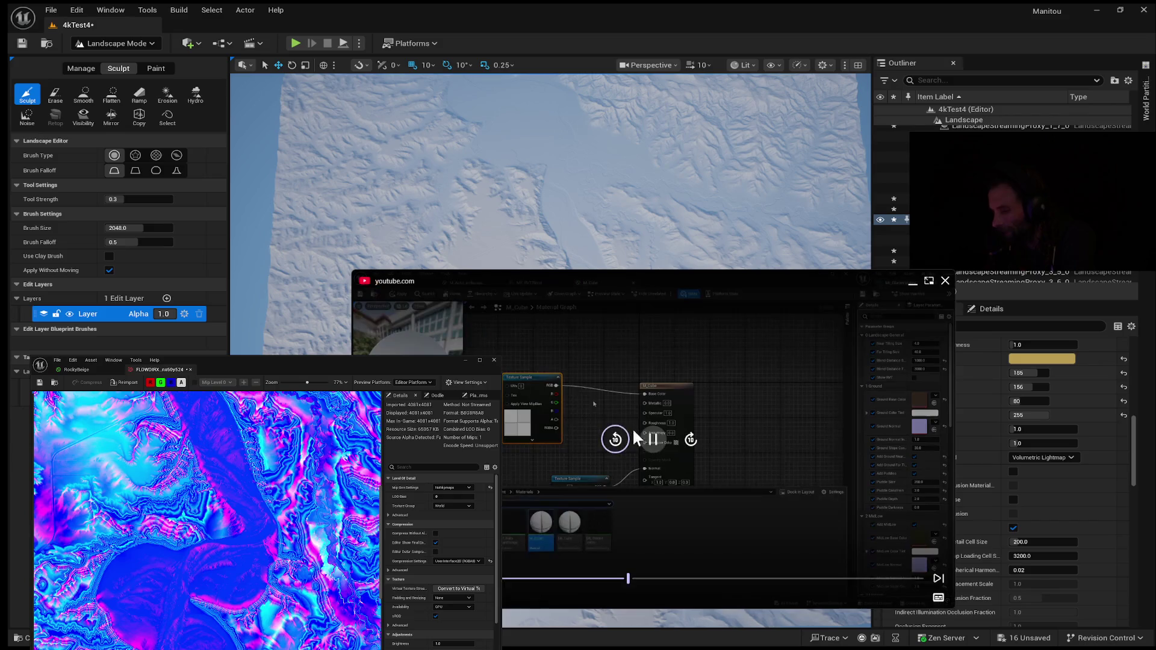
click(656, 440)
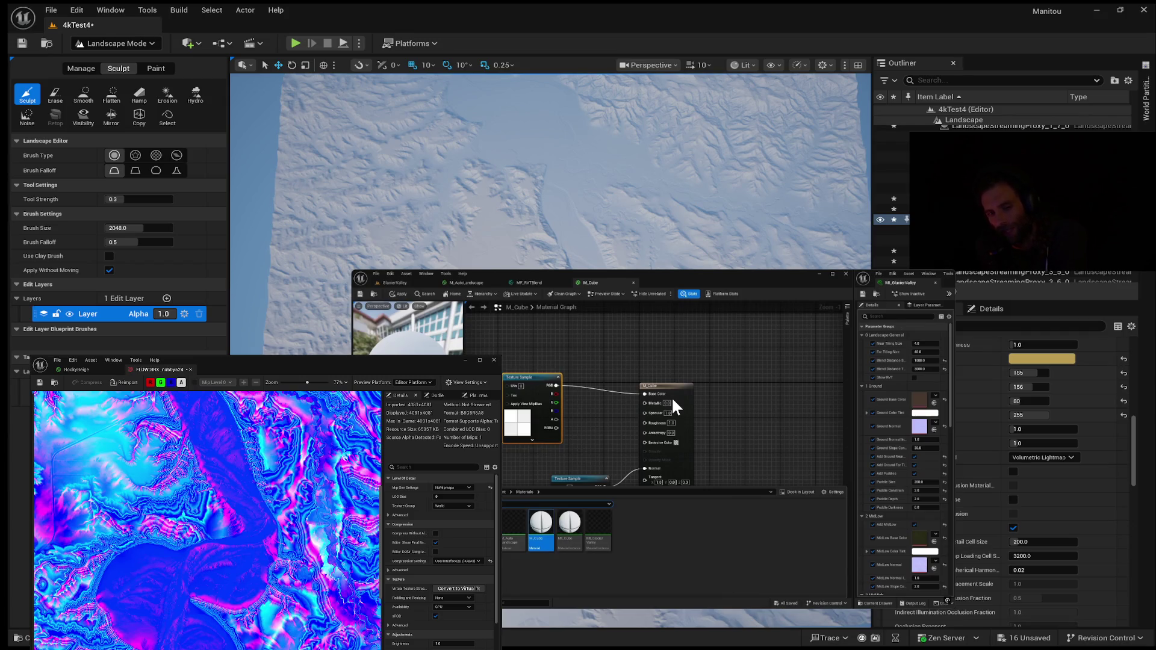
Pause and resume the tutorial video over the editor's level viewport.
click(672, 396)
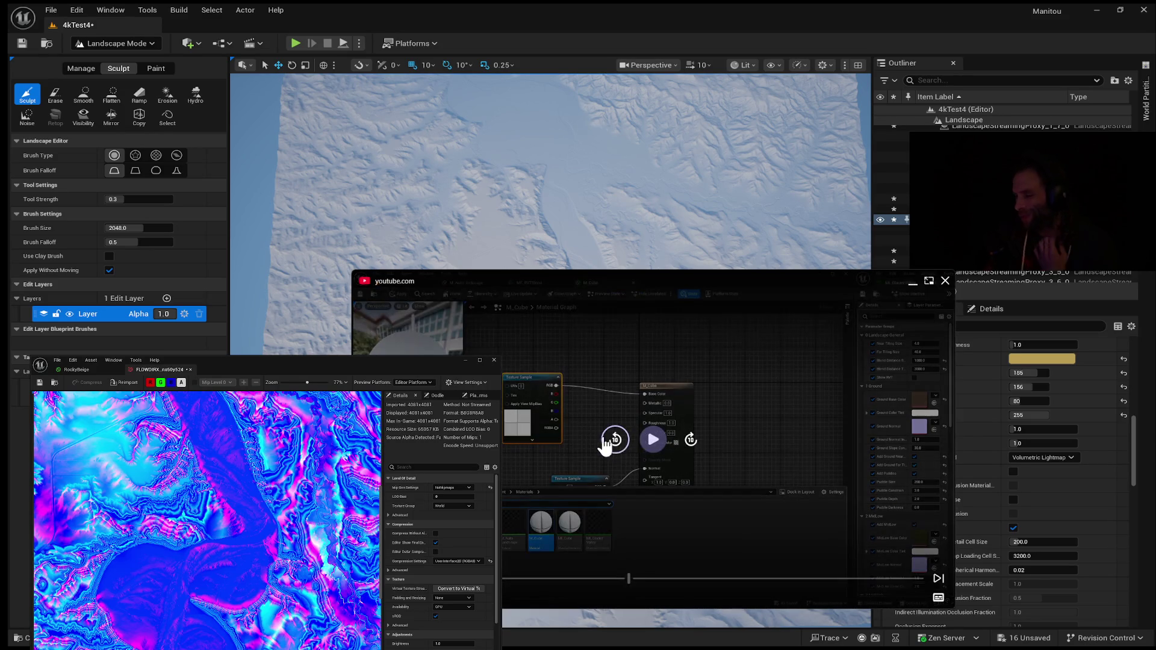
click(653, 439)
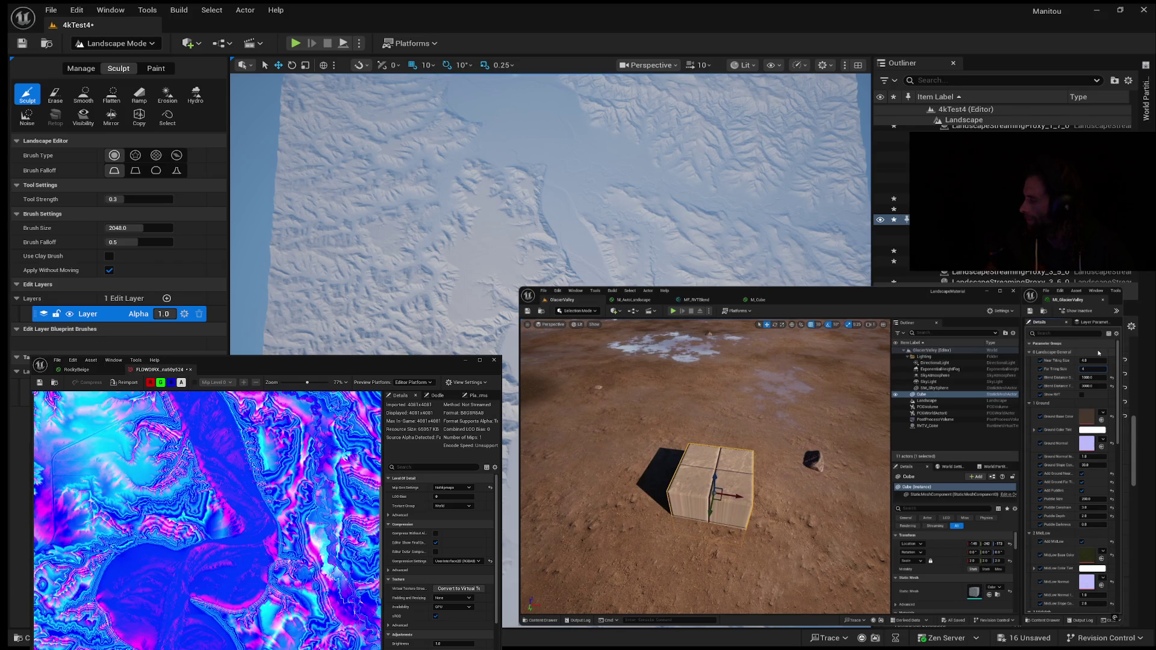
Commit a Far Tiling Size of 4 and duplicate the Output RVT Color node in MF_RVTBlend.
key(Return)
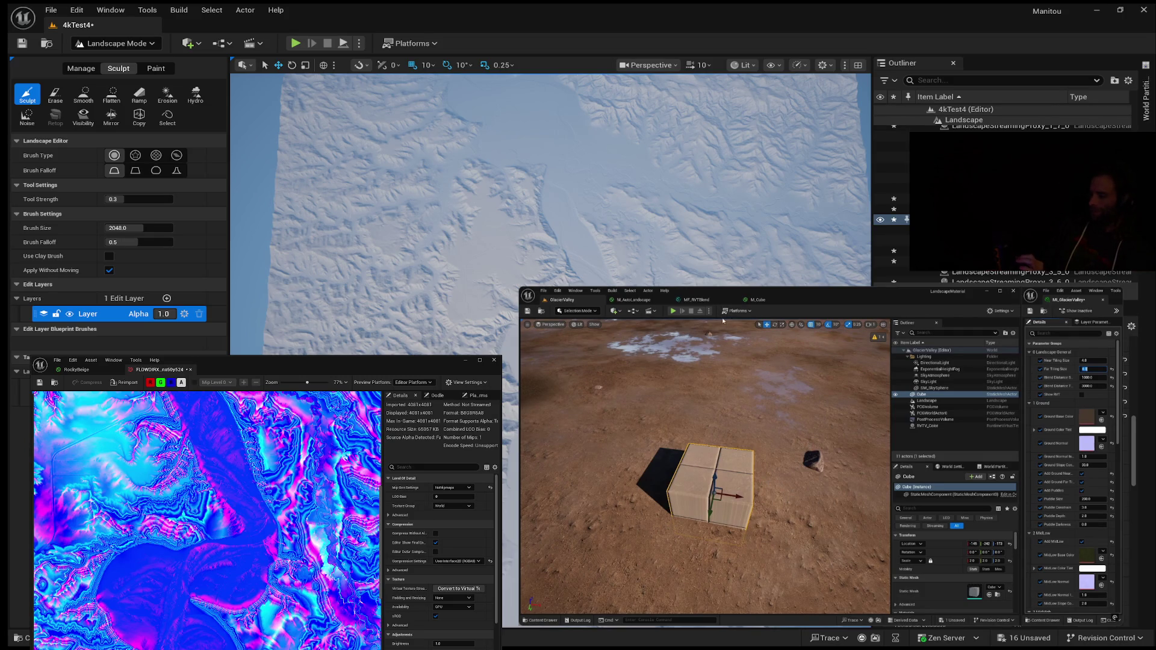
click(706, 301)
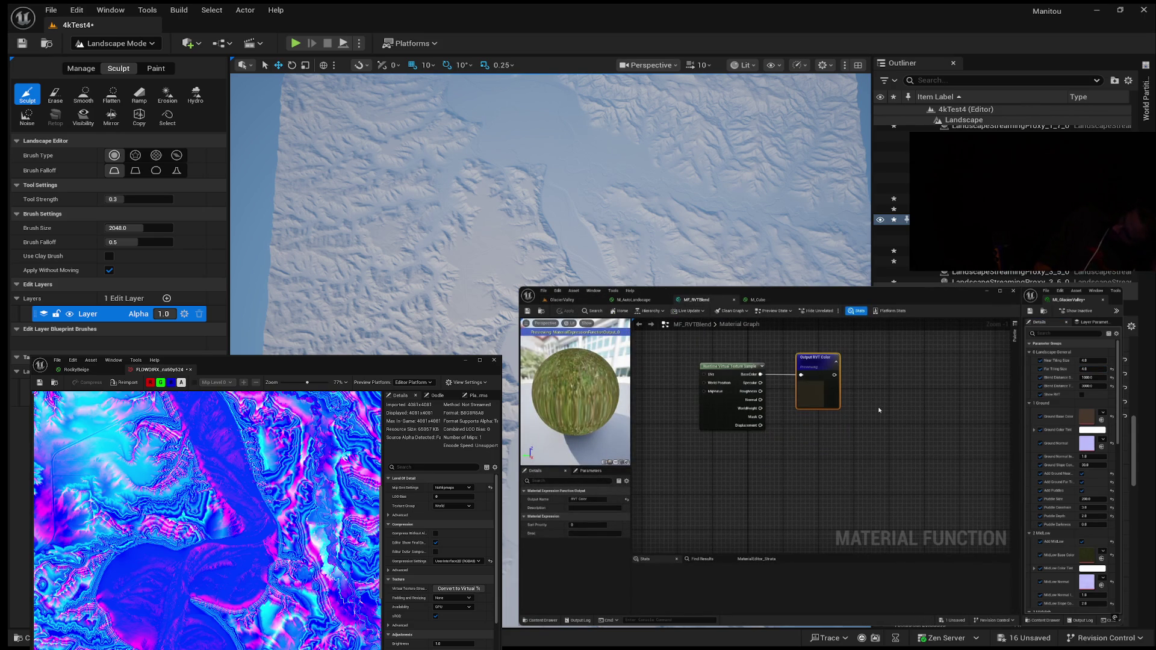
key(ctrl+d)
drag(909, 414, 829, 422)
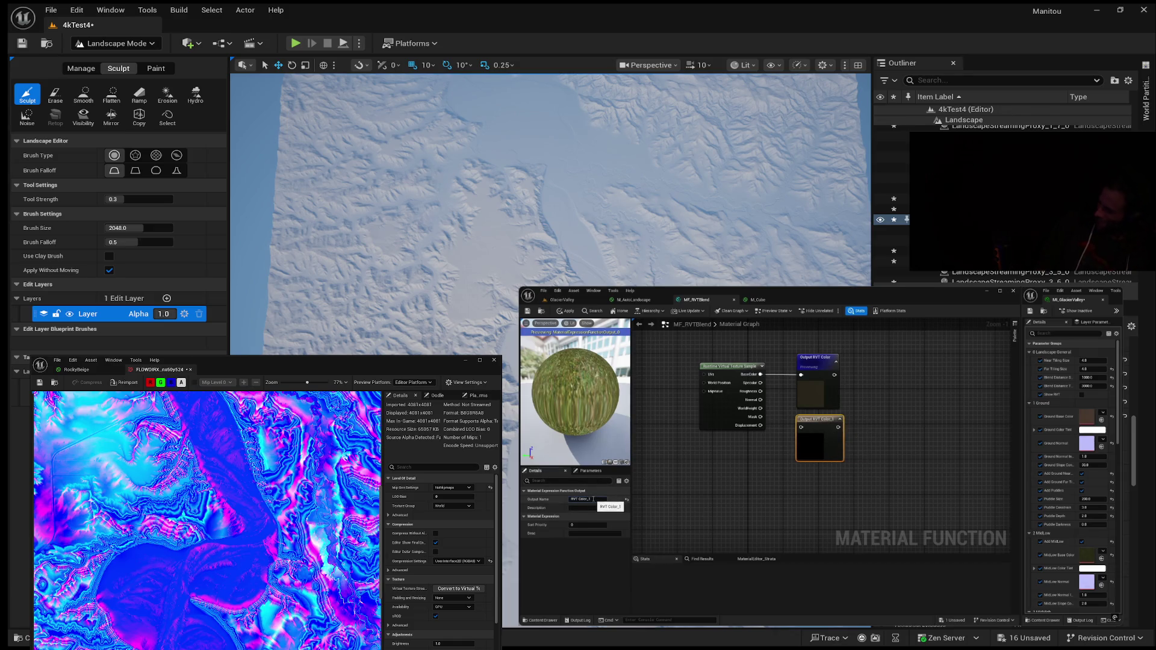
Name the copy RVT Normal, feed it the sample's Normal, save, and go to M_Cube.
key(BackSpace)
key(BackSpace)
key(BackSpace)
key(Return)
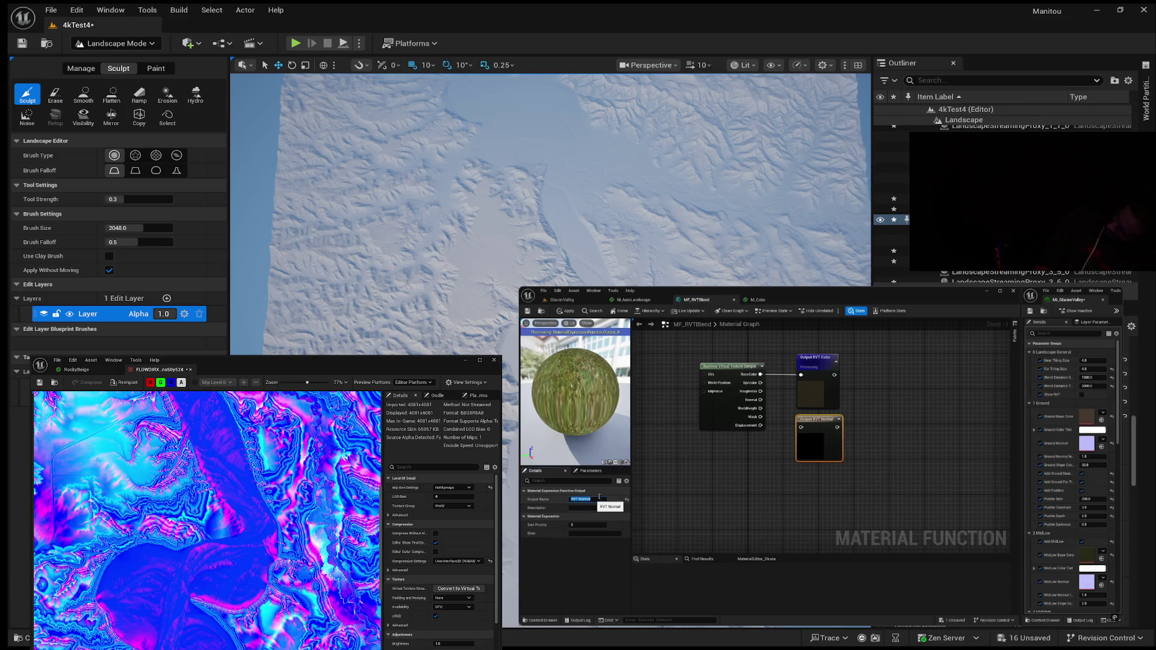
drag(762, 401, 804, 427)
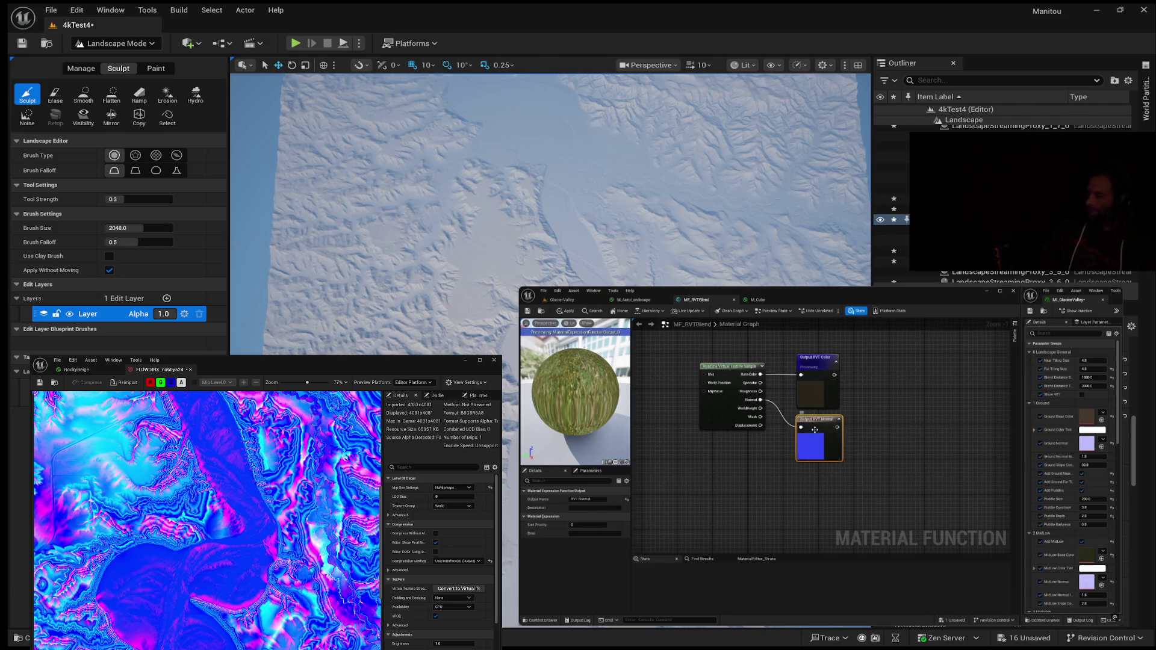
click(525, 310)
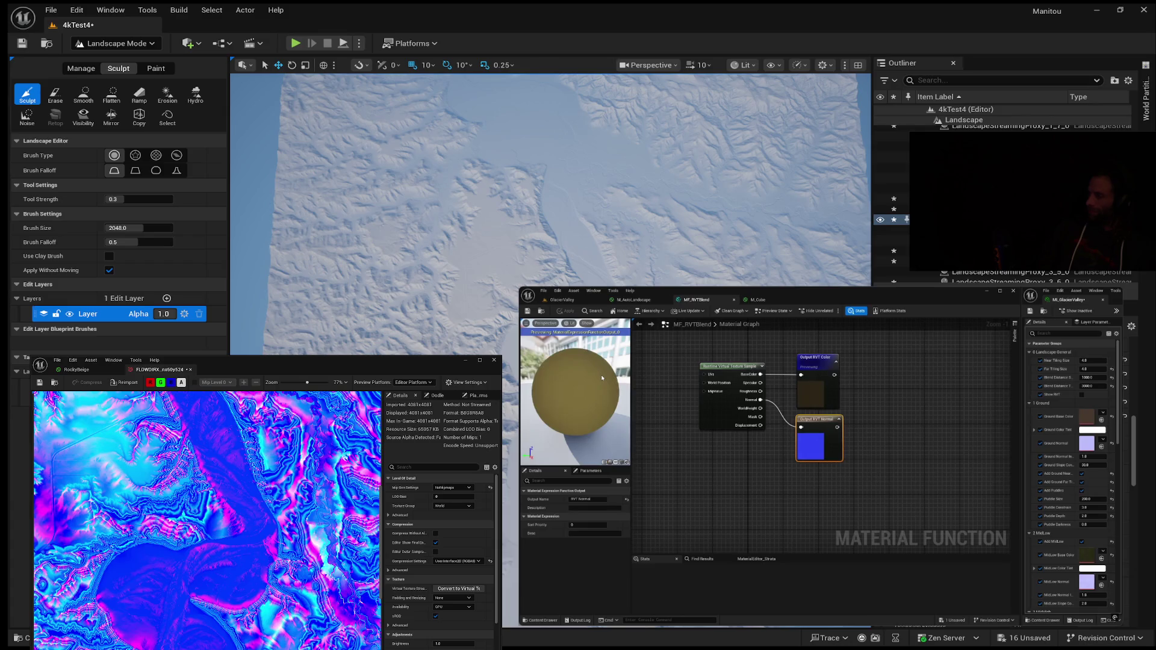
click(760, 300)
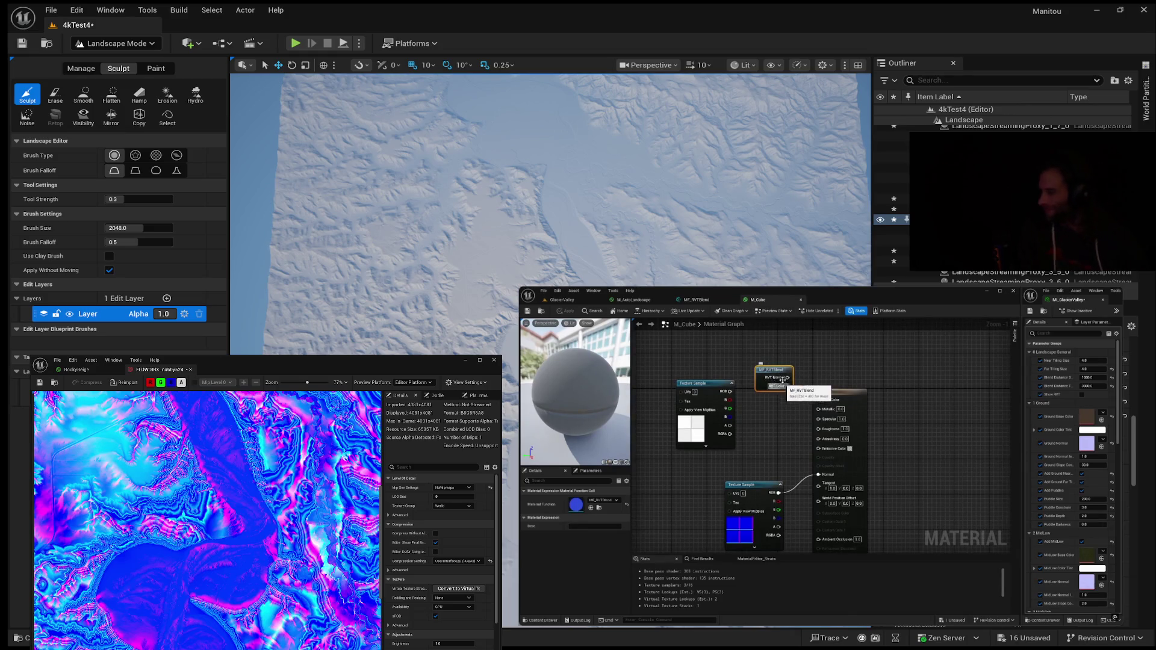
Inspect the Output RVT Color node in MF_RVTBlend, then pause the tutorial at 25:08.
click(699, 300)
click(832, 367)
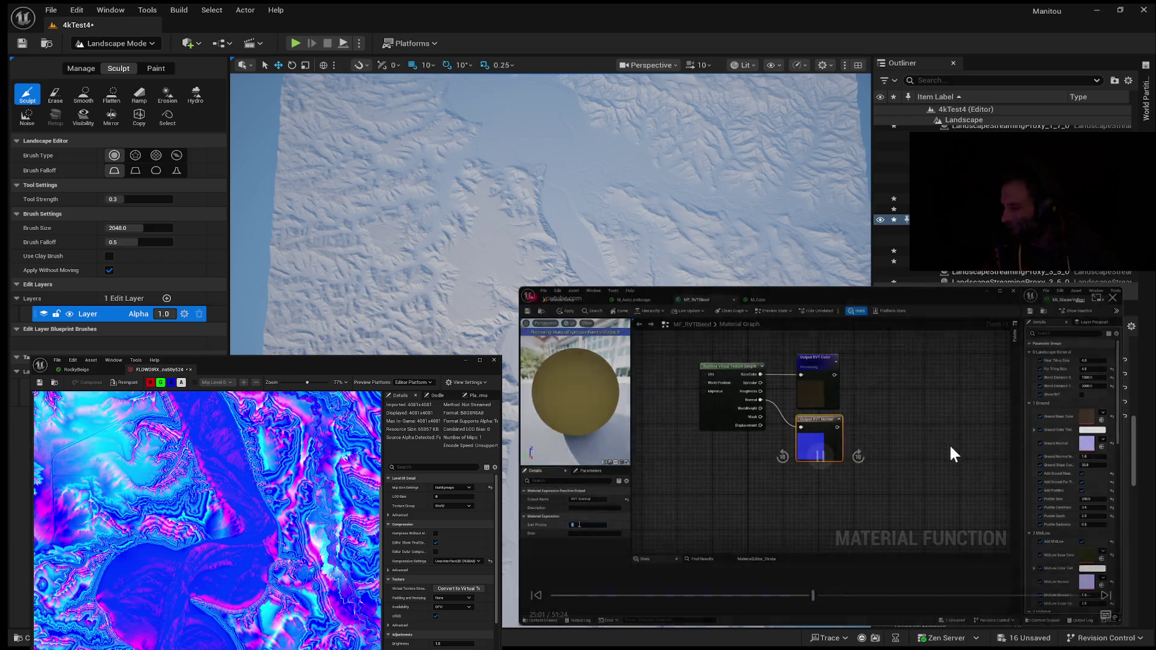
mouse_move(828, 467)
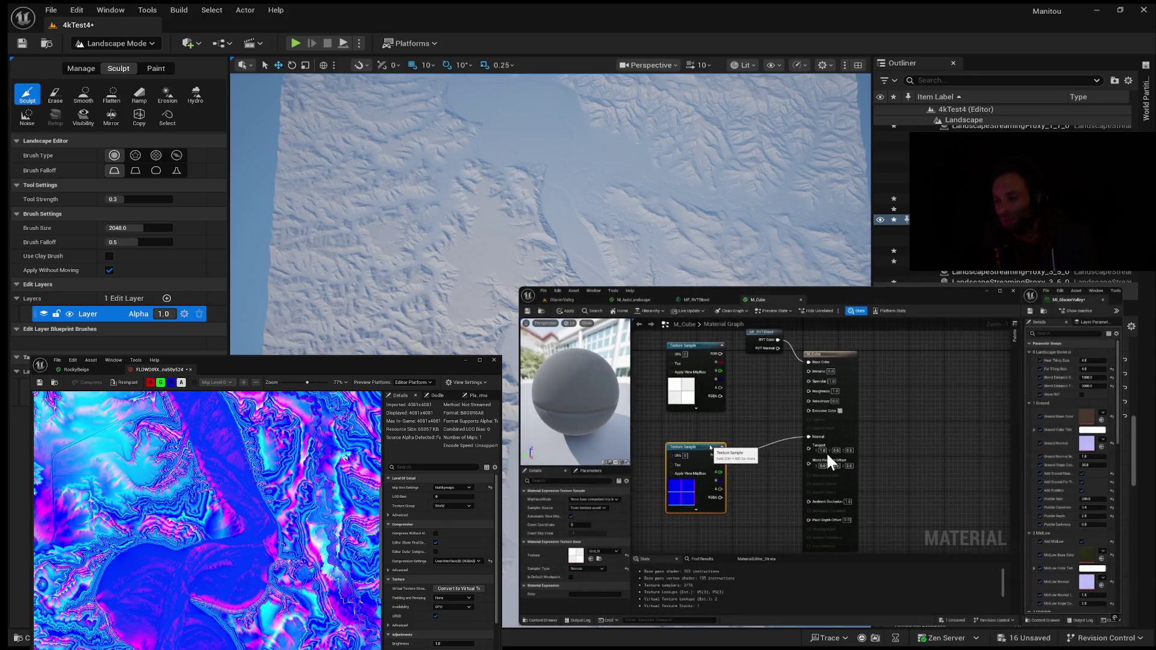
click(820, 457)
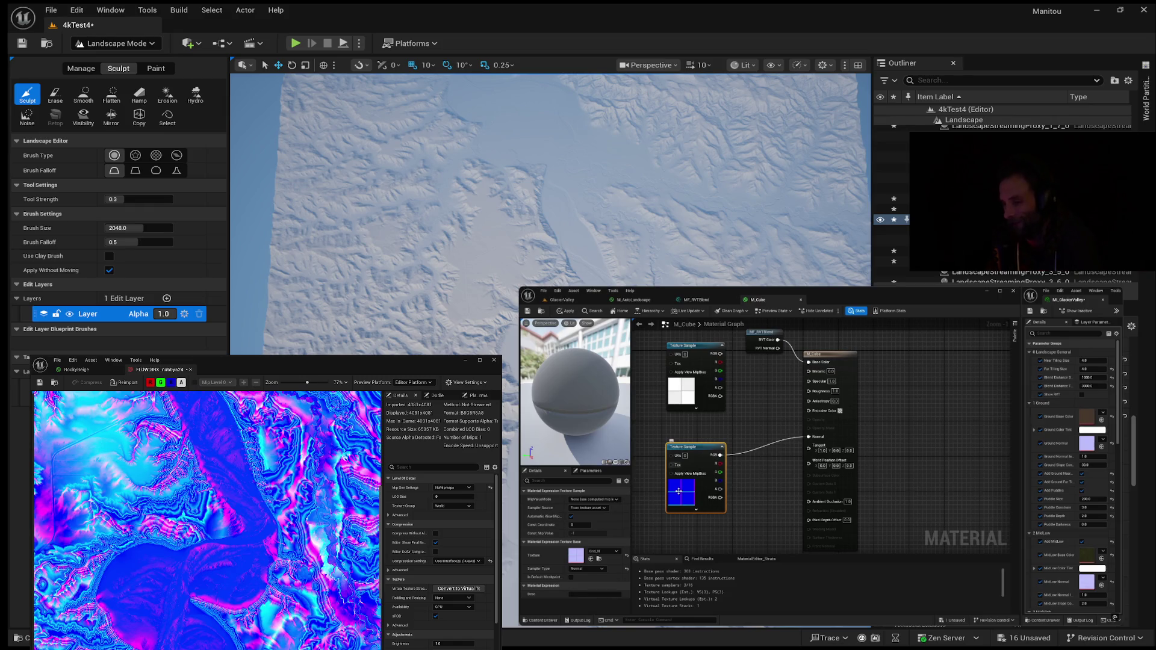
mouse_move(565, 421)
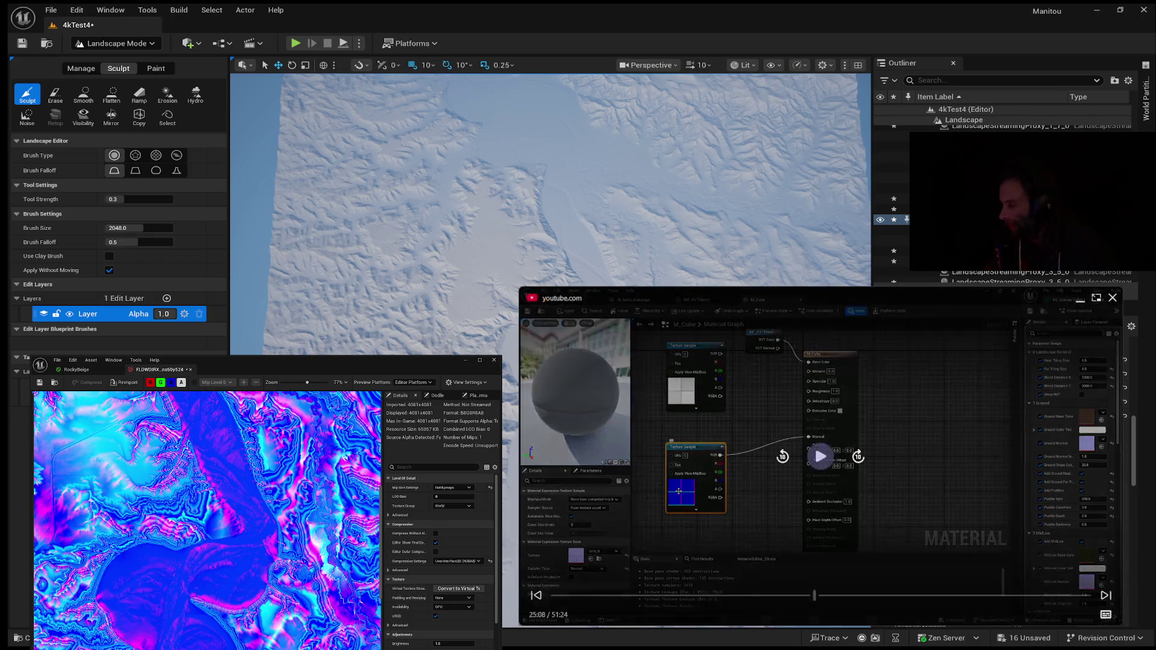
mouse_move(890, 467)
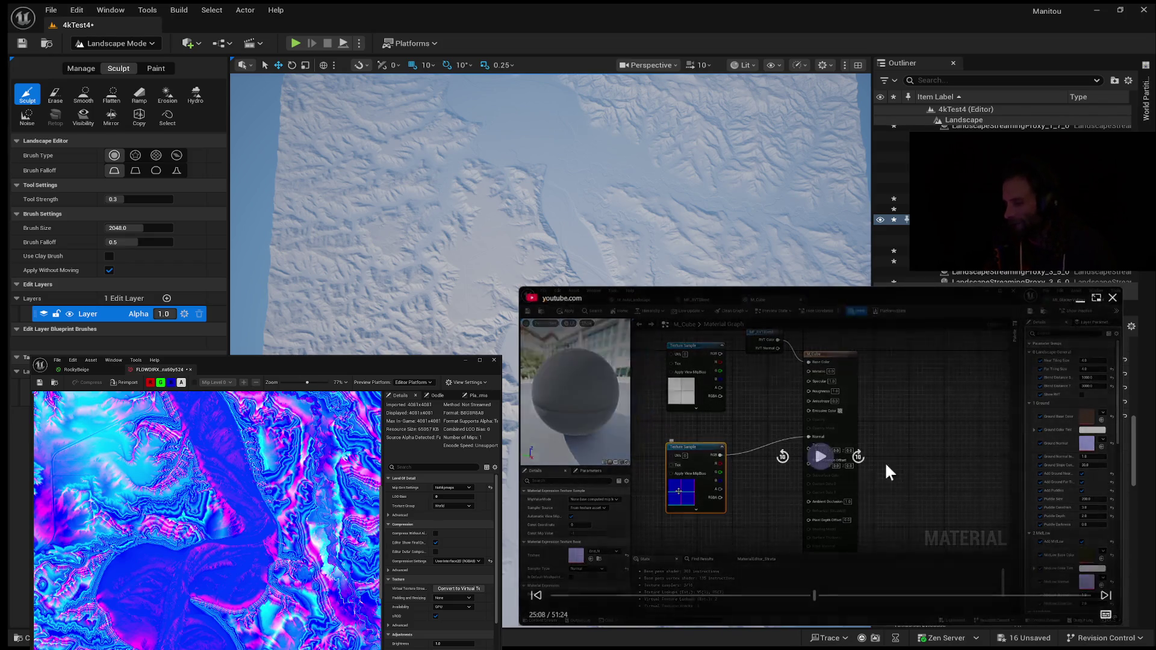
click(815, 456)
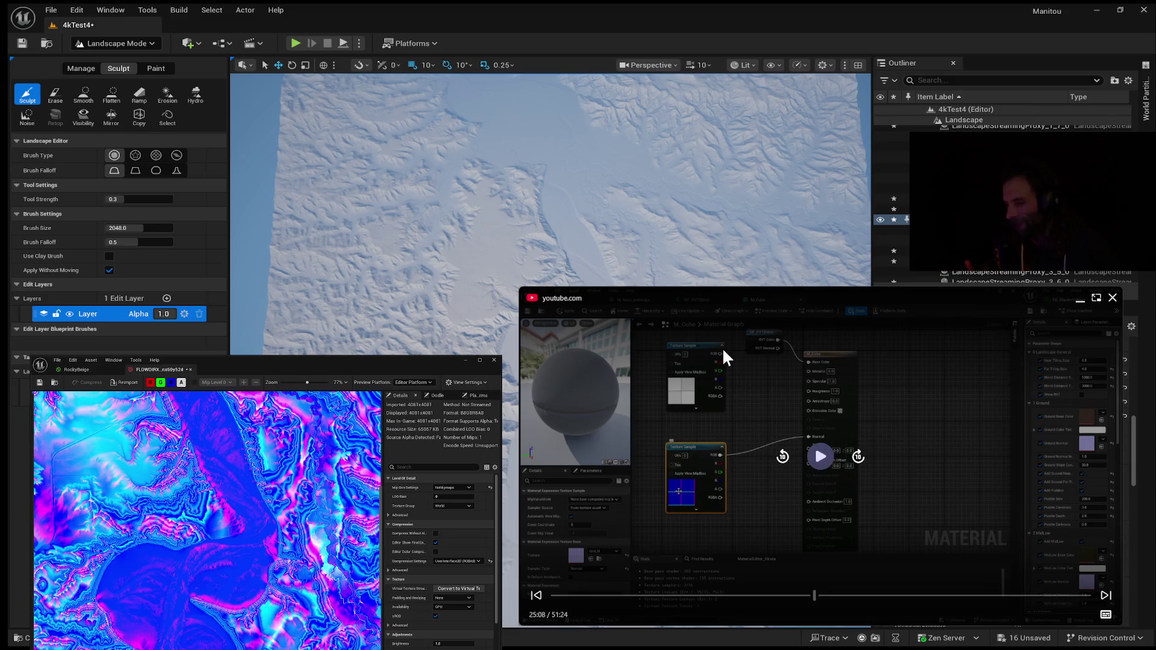
click(827, 453)
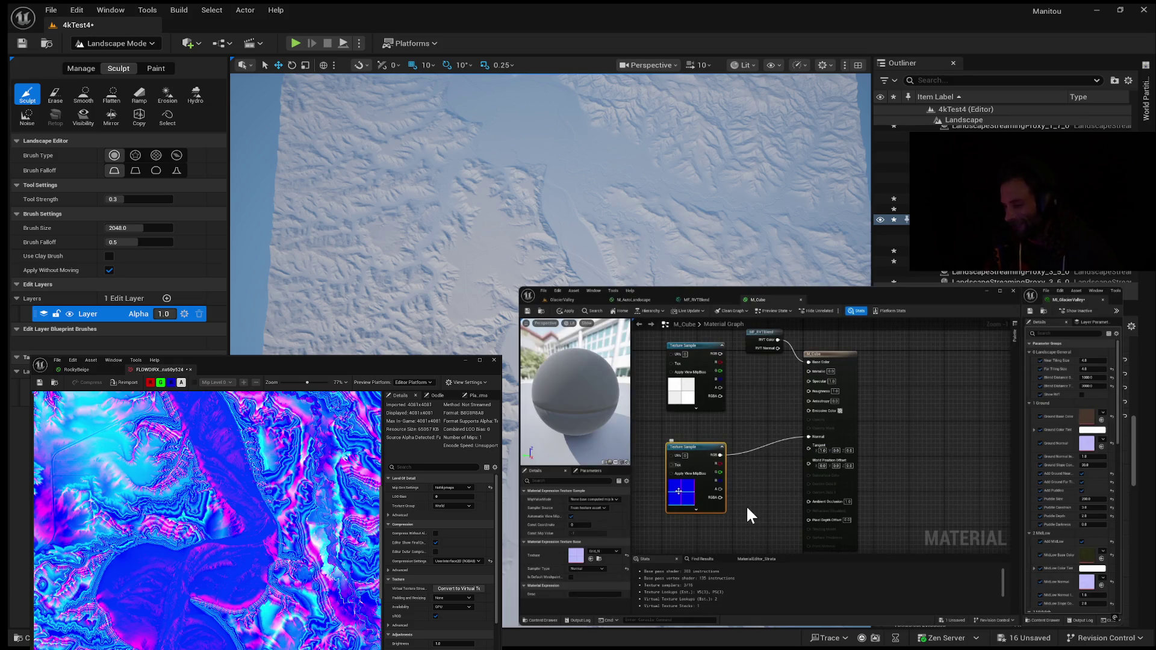
mouse_move(753, 500)
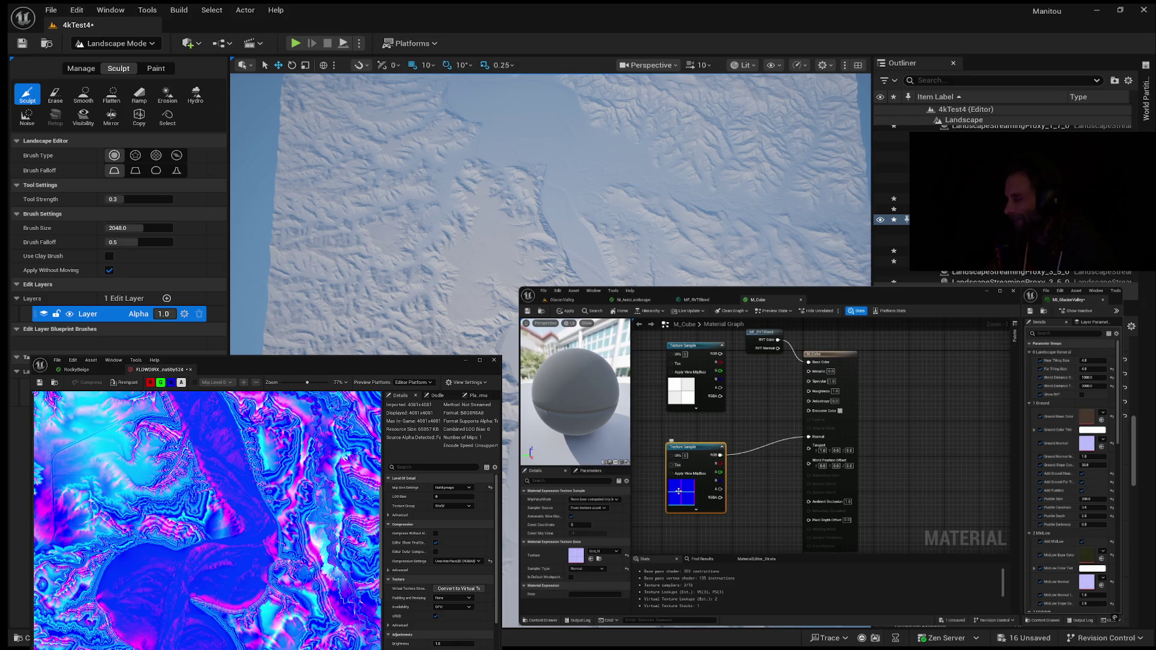
mouse_move(790, 402)
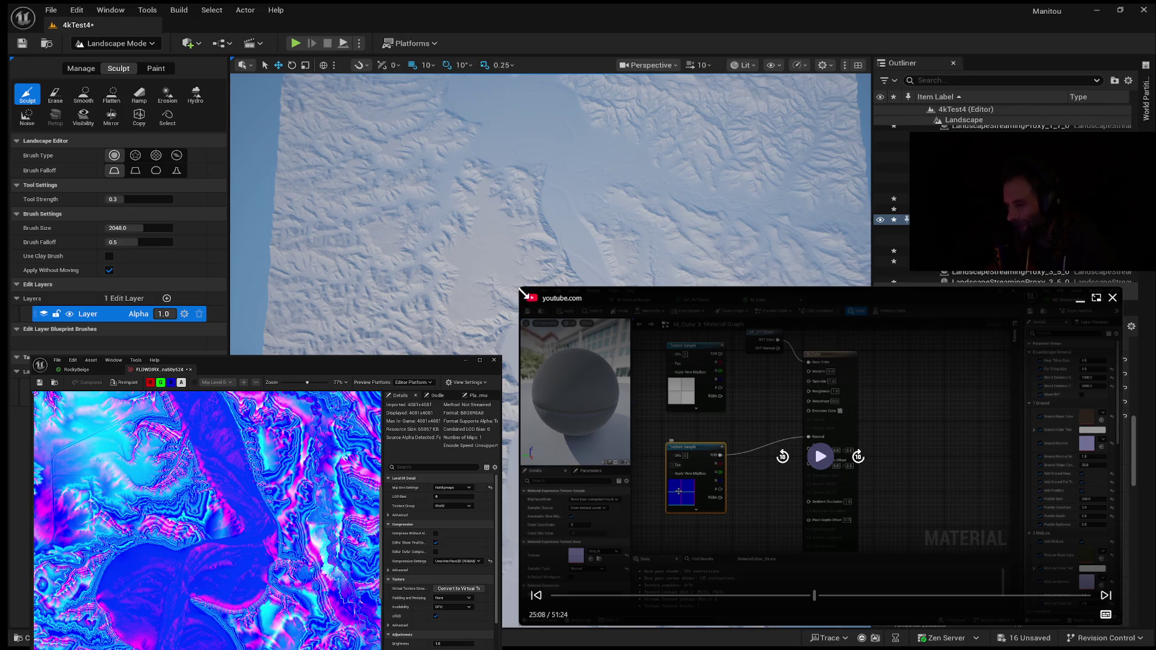
mouse_move(523, 295)
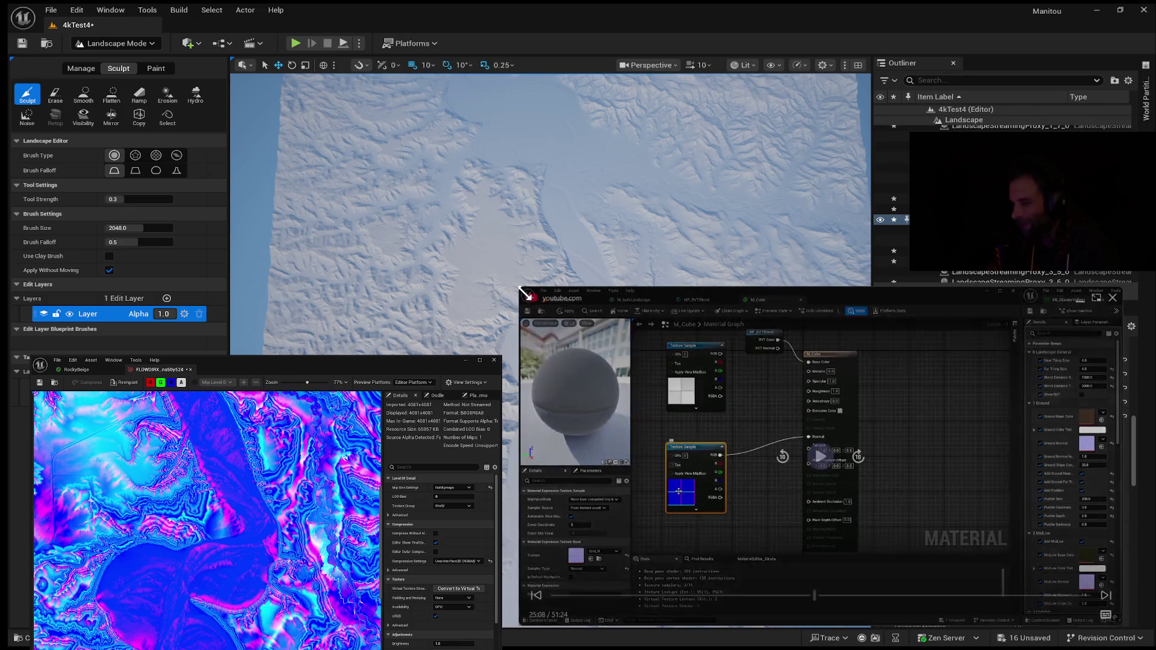